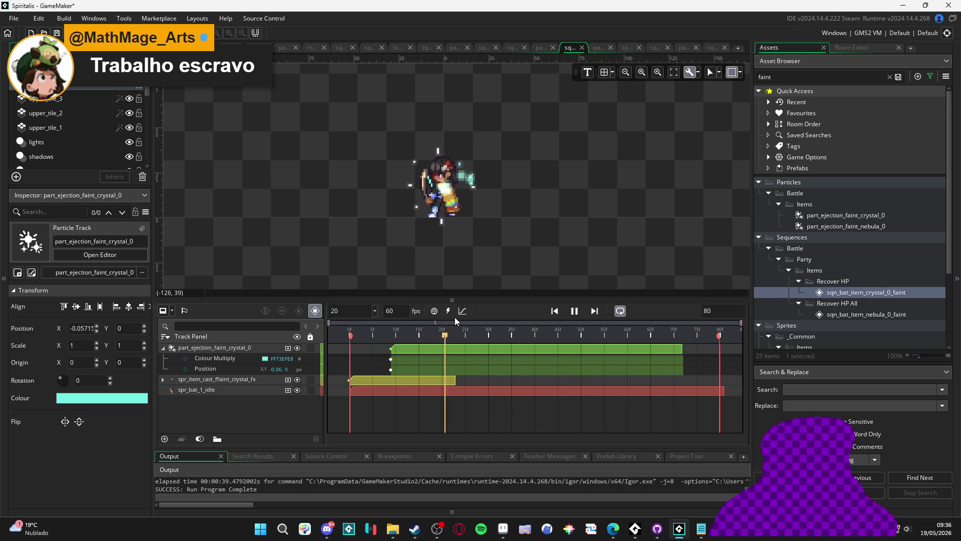
Step: Stop the item sequence preview, check Discord, then replay and stop the preview
left_click(575, 311)
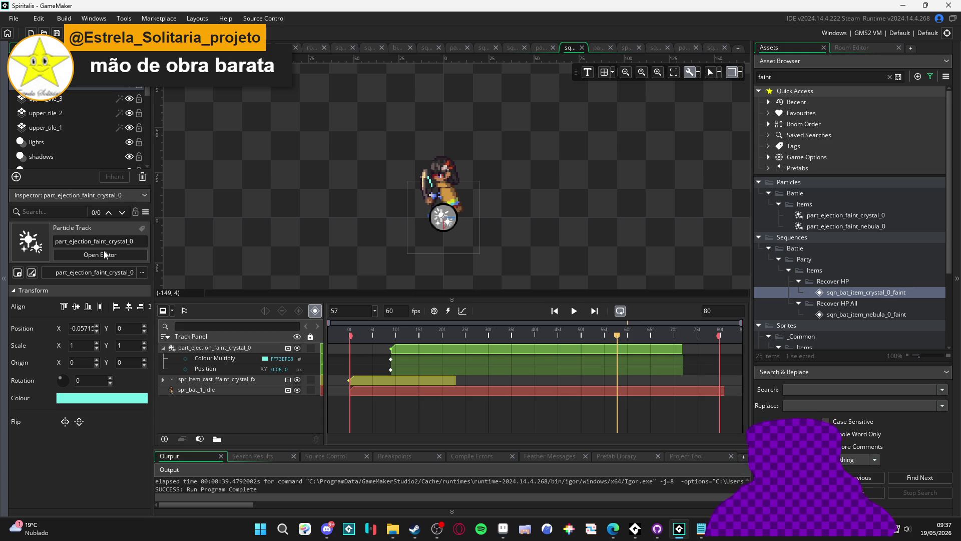
left_click(327, 529)
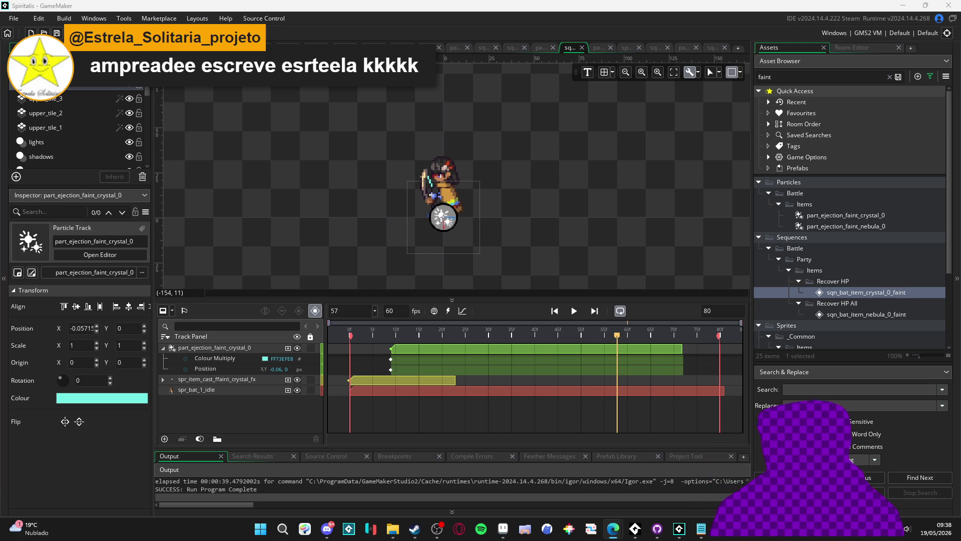
left_click(574, 311)
left_click(574, 310)
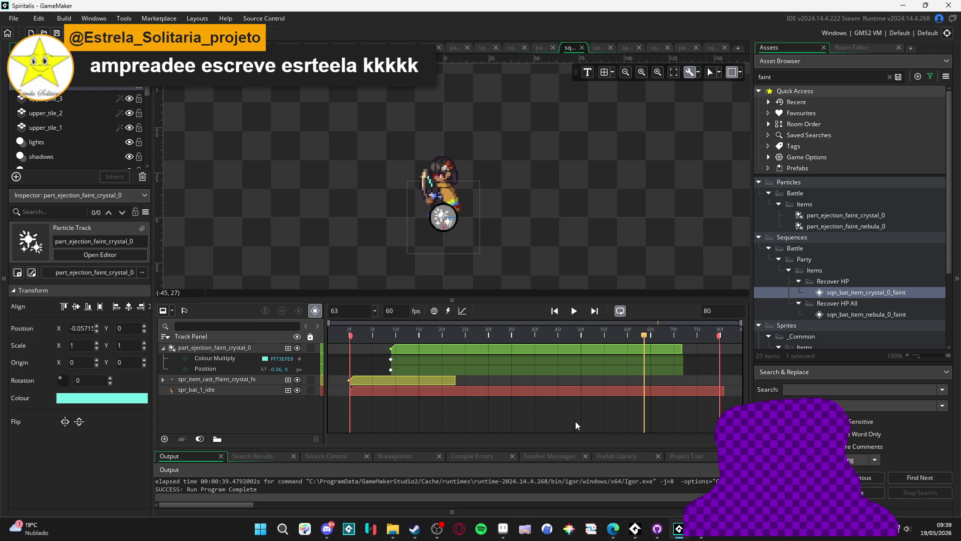
Step: Commit the 14 files to feat/combat as 'polished item cast vfx' and push to origin
left_click(260, 529)
left_click(658, 529)
left_click(145, 423)
type("polished item cast vfx")
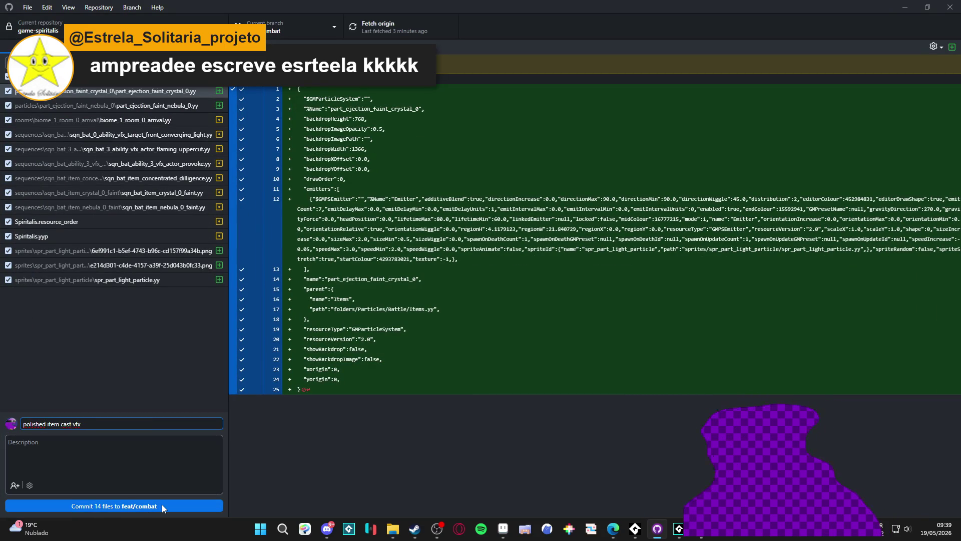
left_click(161, 503)
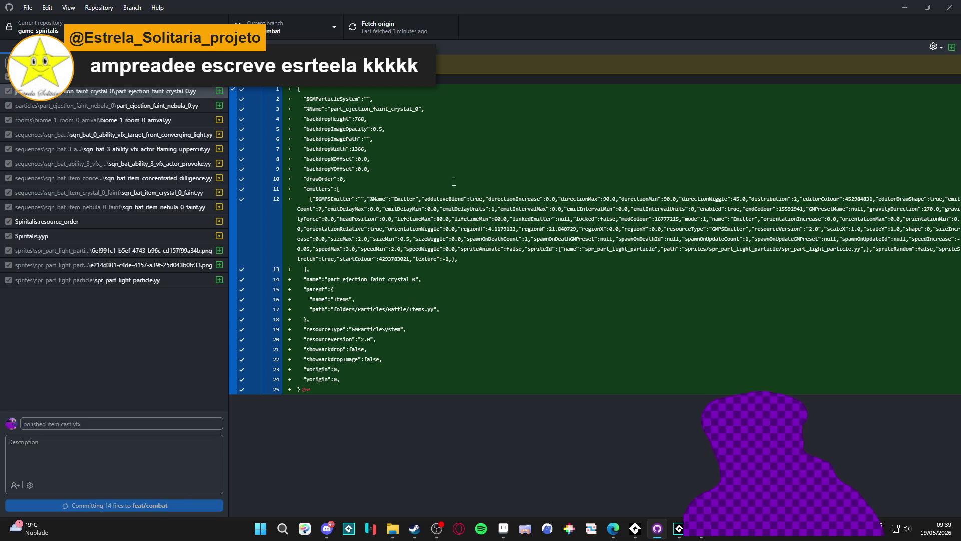
left_click(390, 28)
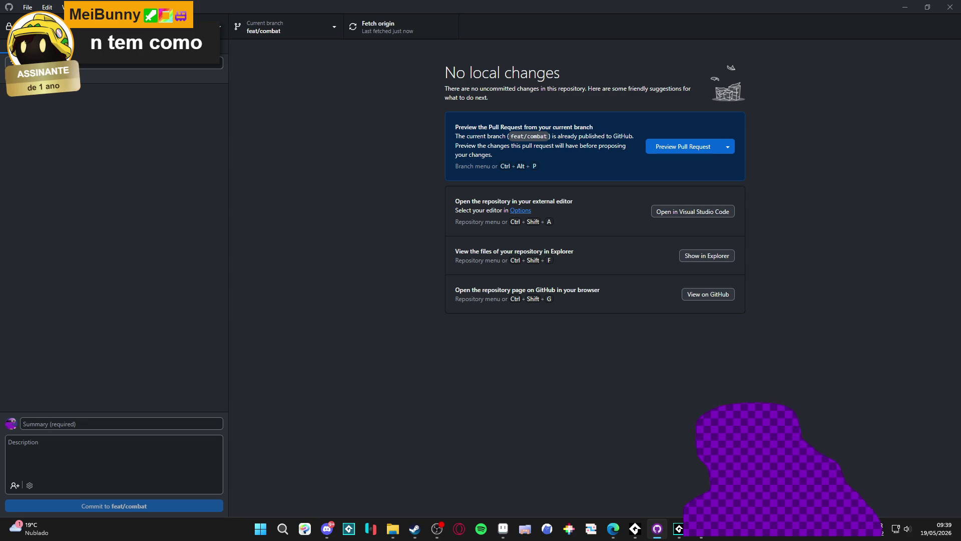
Step: Check out origin/dino-devlopment in GitHub Desktop, then bring GameMaker back up
key("alt+Tab")
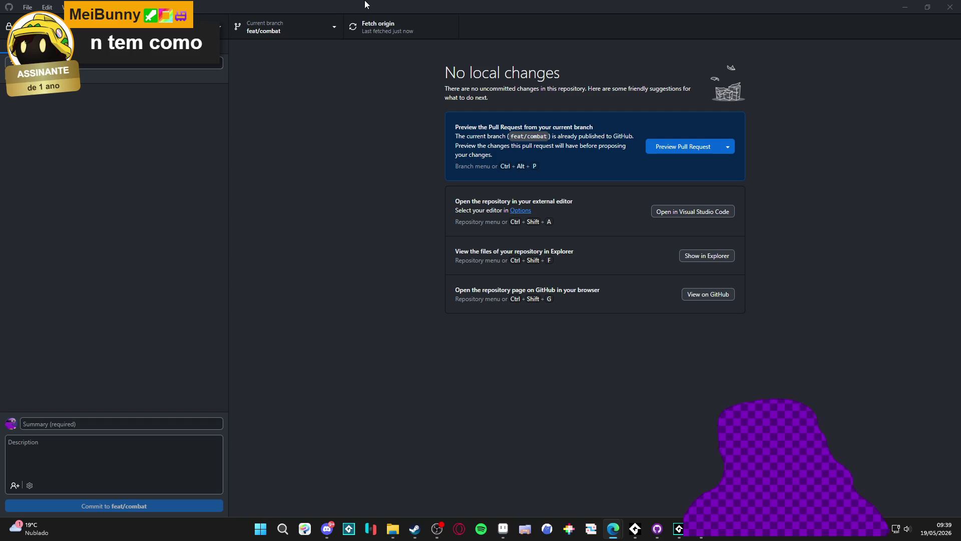
left_click(298, 24)
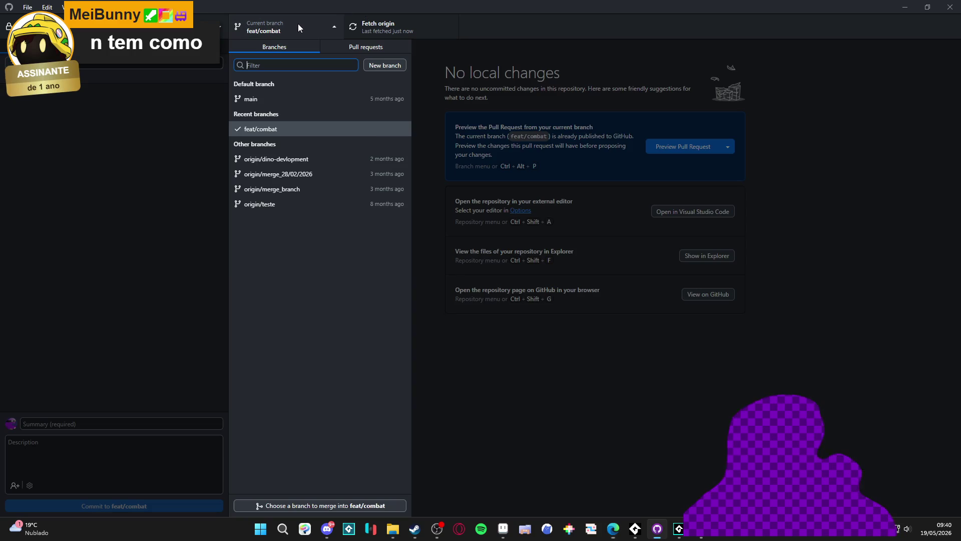
left_click(310, 160)
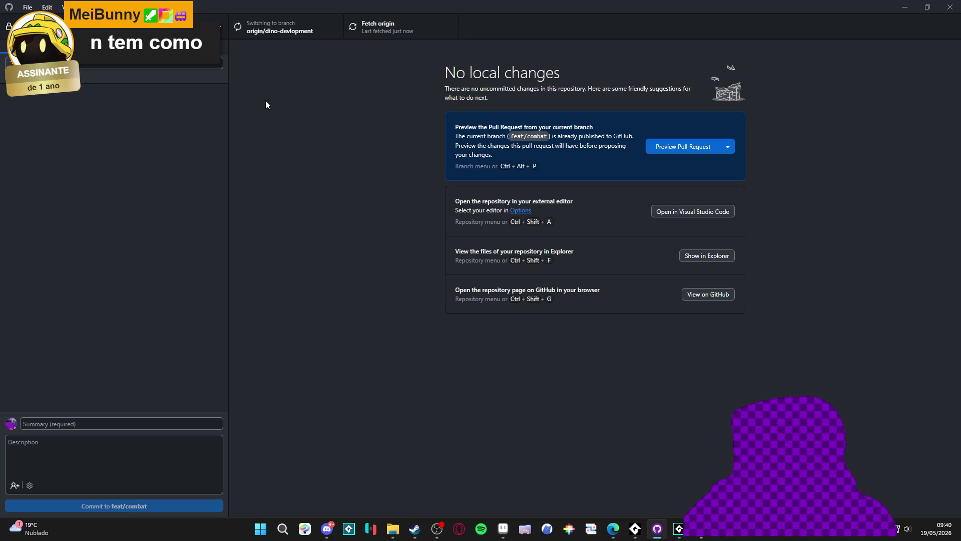
left_click(679, 528)
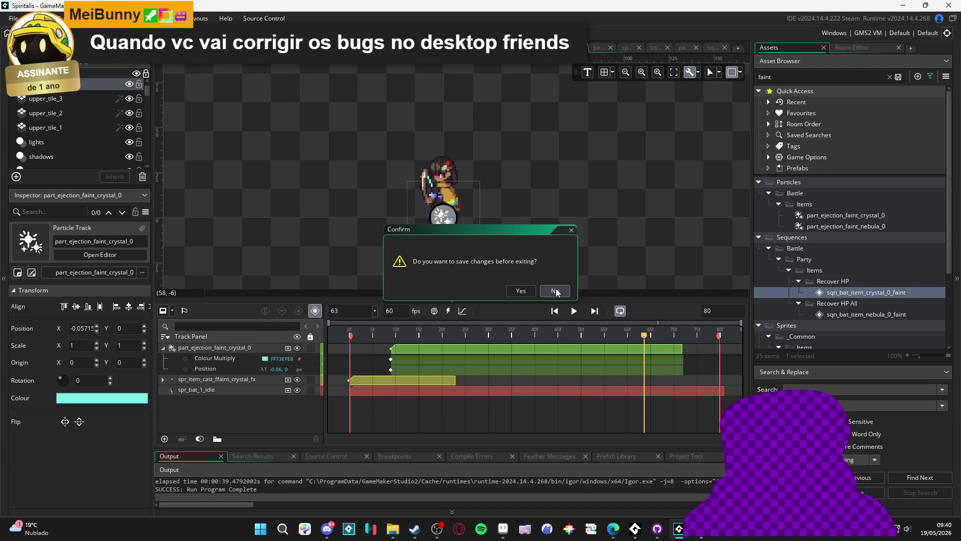
Step: Answer No to the save prompt so GameMaker exits without saving
left_click(556, 290)
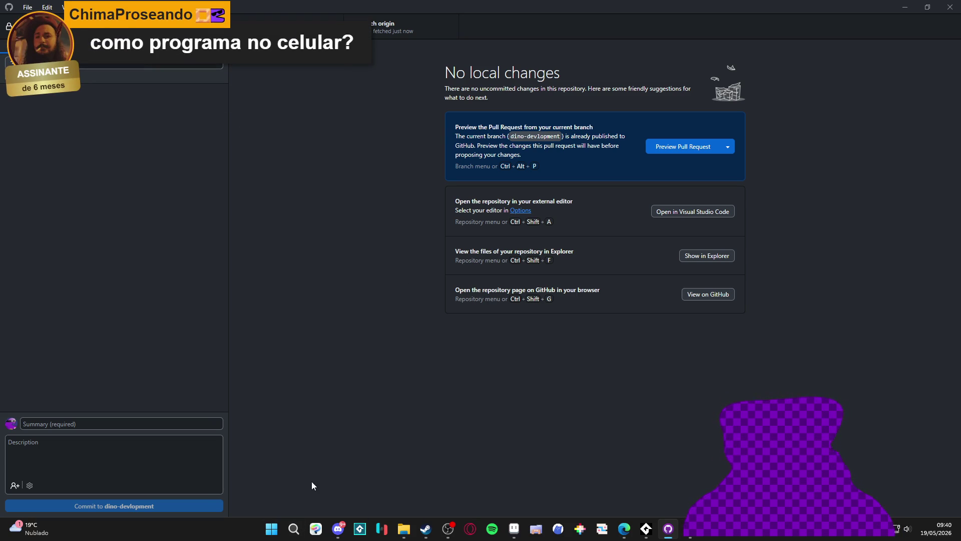
Step: On Steam's GameMaker library page, collapse the SEM CATEGORIA group and start GameMaker with INICIAR
left_click(426, 529)
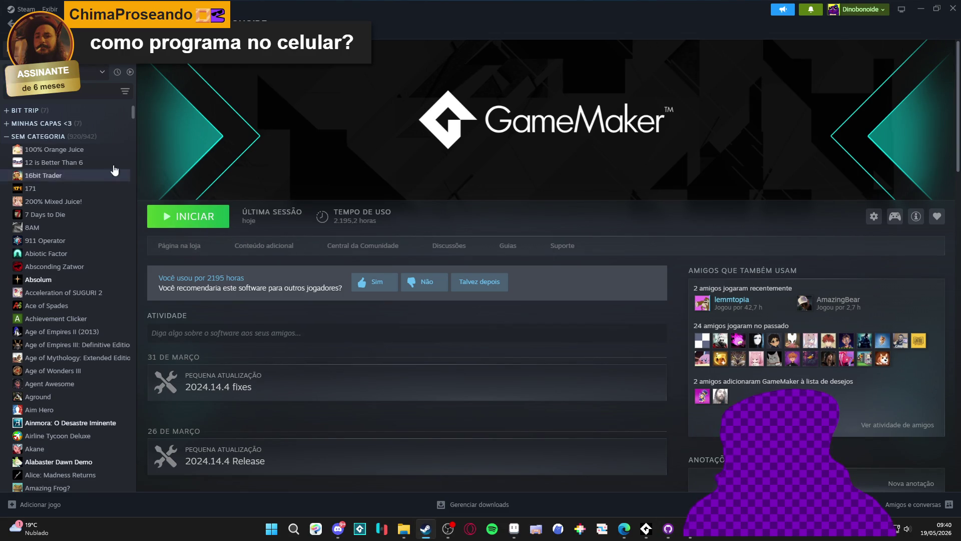
left_click(8, 138)
left_click(8, 139)
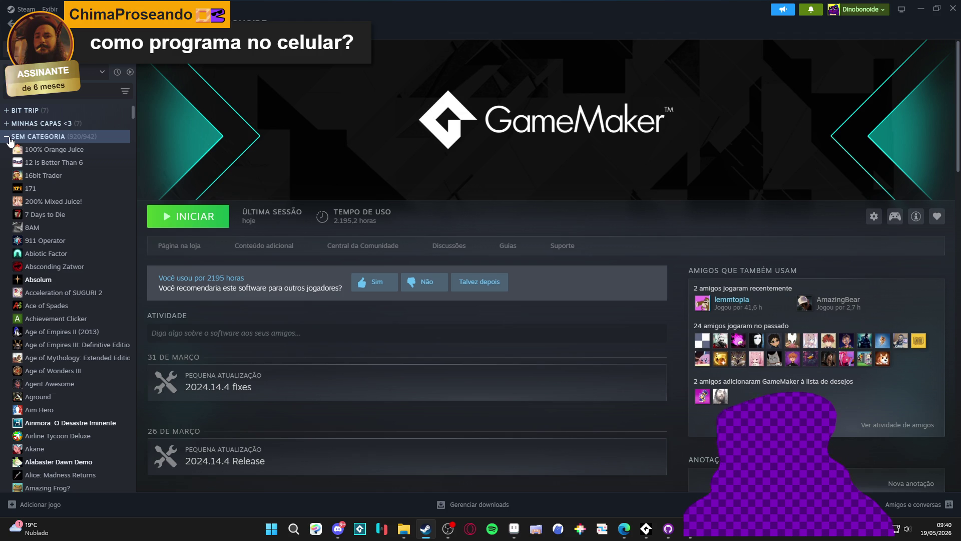
left_click(8, 137)
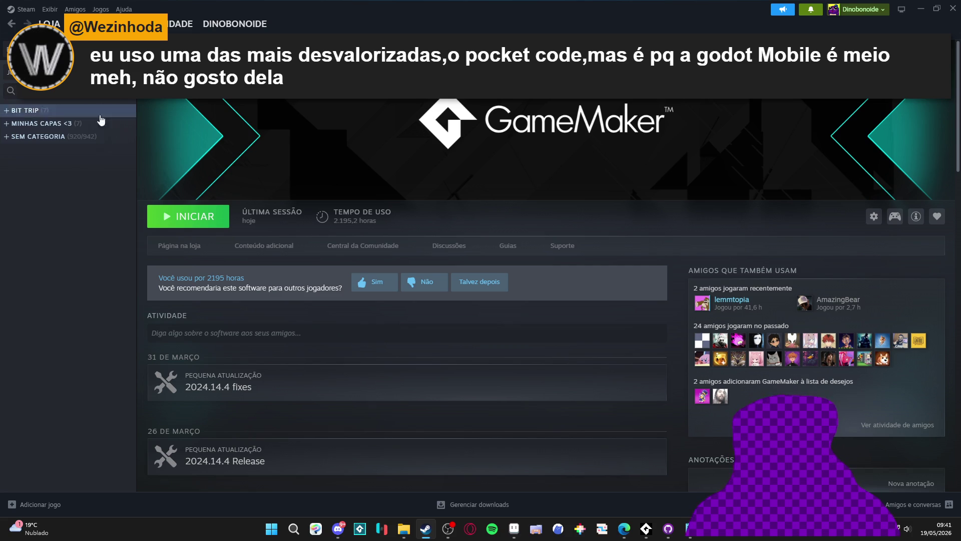
left_click(191, 218)
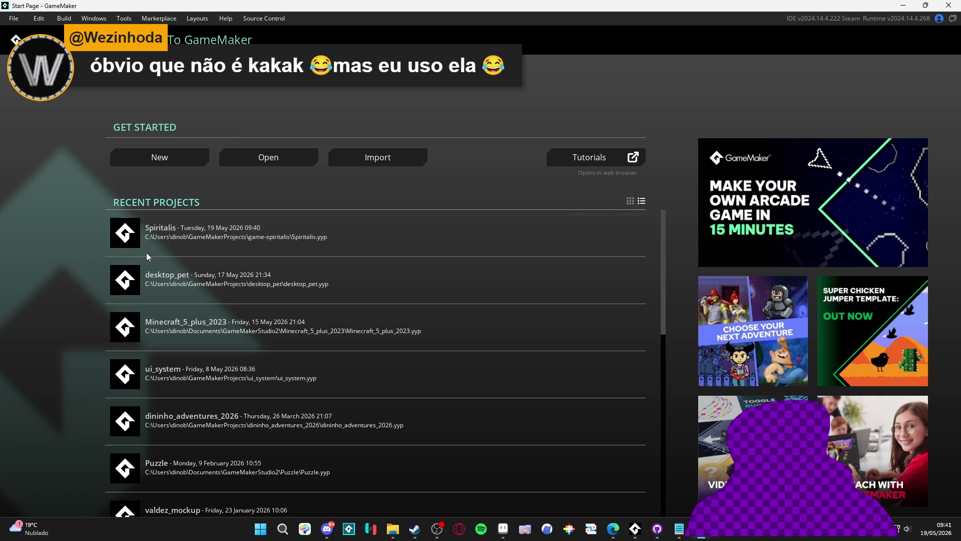
Step: Open Spiritalis, search the assets for 'stonefi', and select sqn_themba_stonefist
left_click(229, 239)
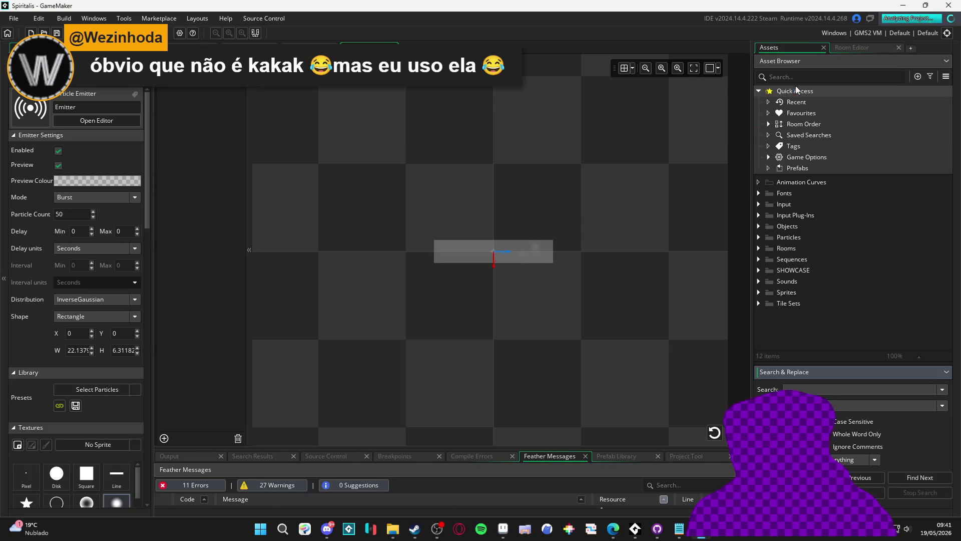
left_click(800, 74)
type("stone")
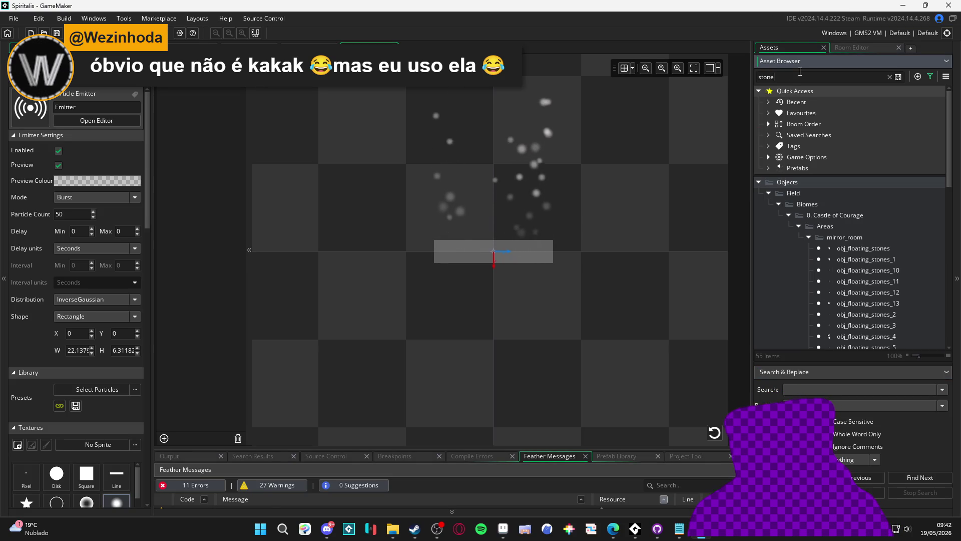
type("fi")
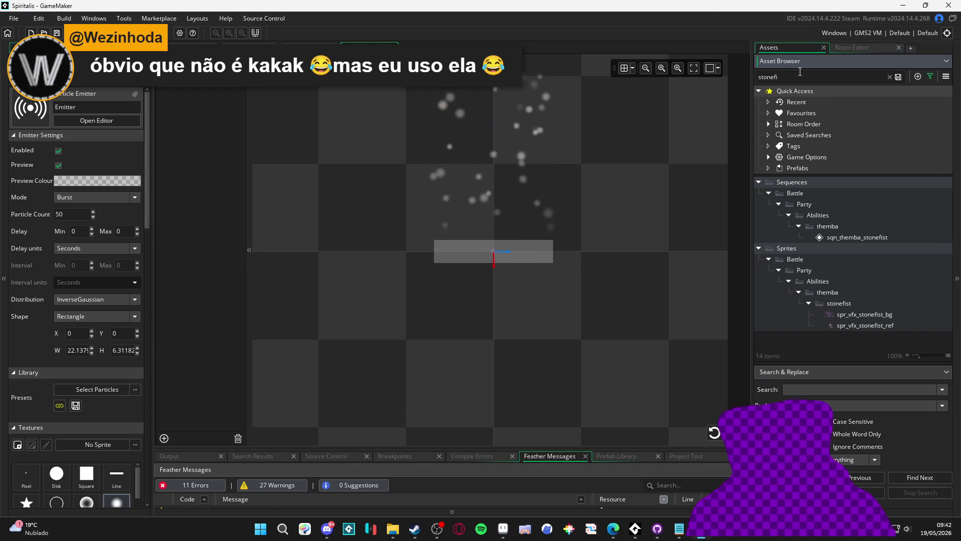
left_click(873, 237)
Step: Open sqn_themba_stonefist, play it, then scrub the playhead to around frames 70–74
double_click(872, 237)
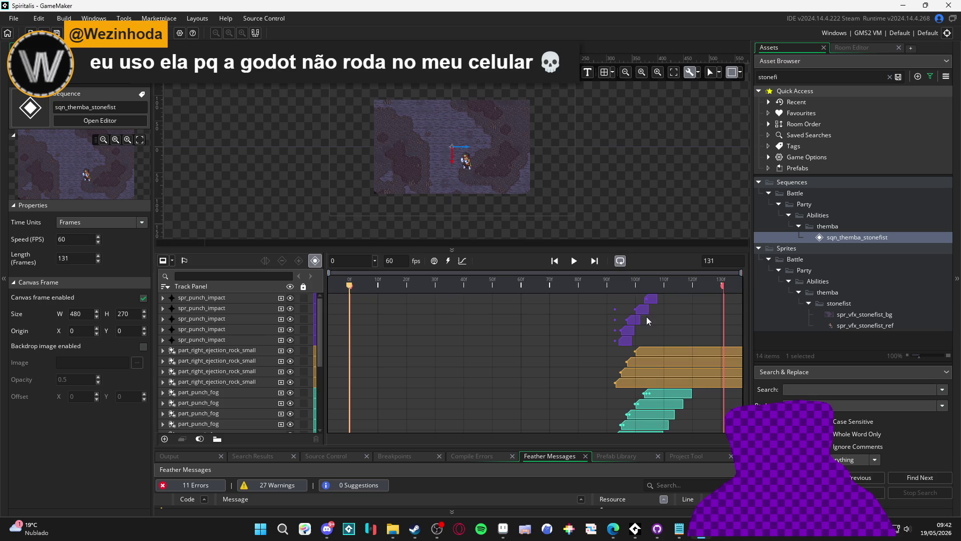
left_click(574, 267)
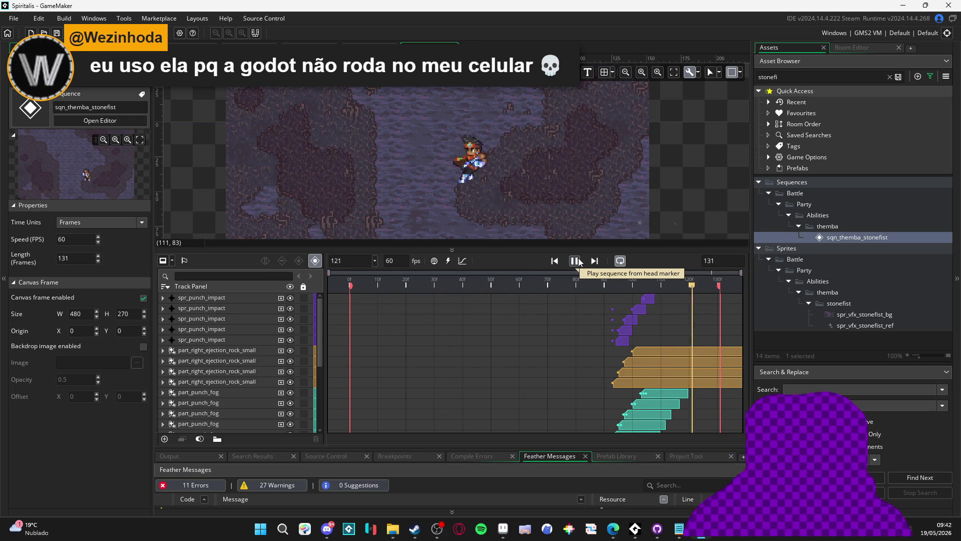
left_click(578, 257)
left_click_drag(525, 286, 572, 288)
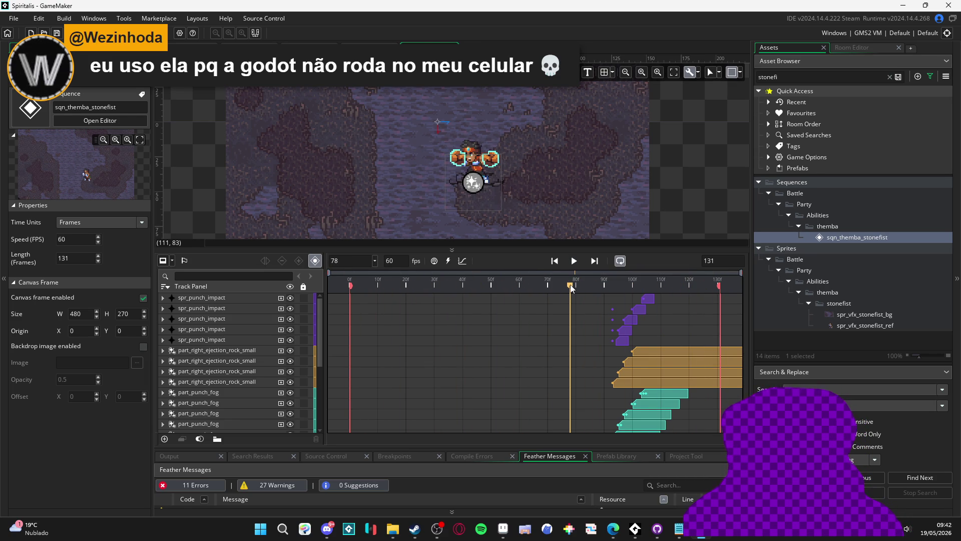
mouse_move(572, 287)
left_mouse_down()
mouse_move(324, 279)
mouse_move(566, 317)
mouse_move(643, 351)
mouse_move(288, 320)
mouse_move(491, 362)
mouse_move(546, 386)
mouse_move(450, 393)
mouse_move(300, 370)
mouse_move(543, 384)
mouse_move(595, 390)
mouse_move(548, 394)
mouse_move(329, 366)
mouse_move(437, 387)
mouse_move(669, 407)
mouse_move(361, 413)
left_mouse_up()
Step: Replay the sequence, scrub through frames 48 and 82, then rewind to frame 0
key("space")
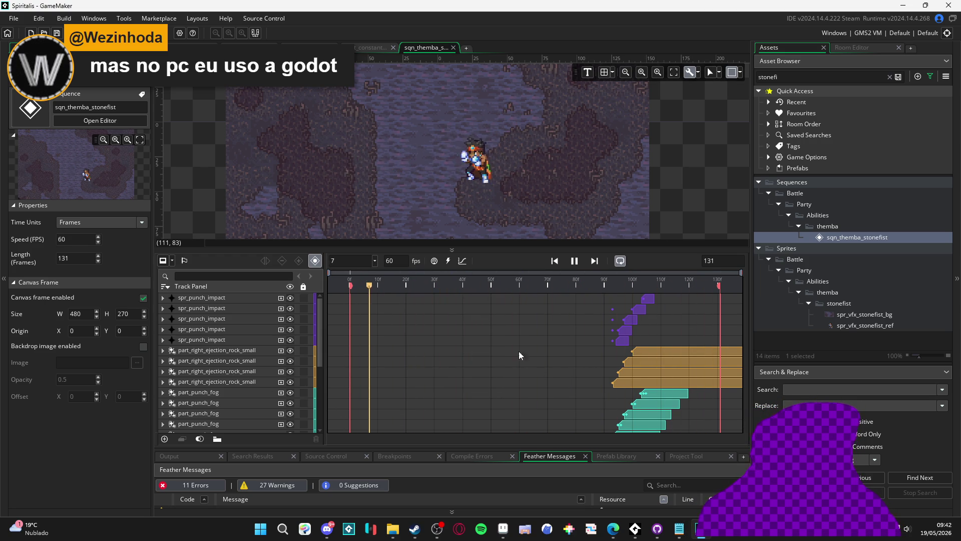
left_click(579, 258)
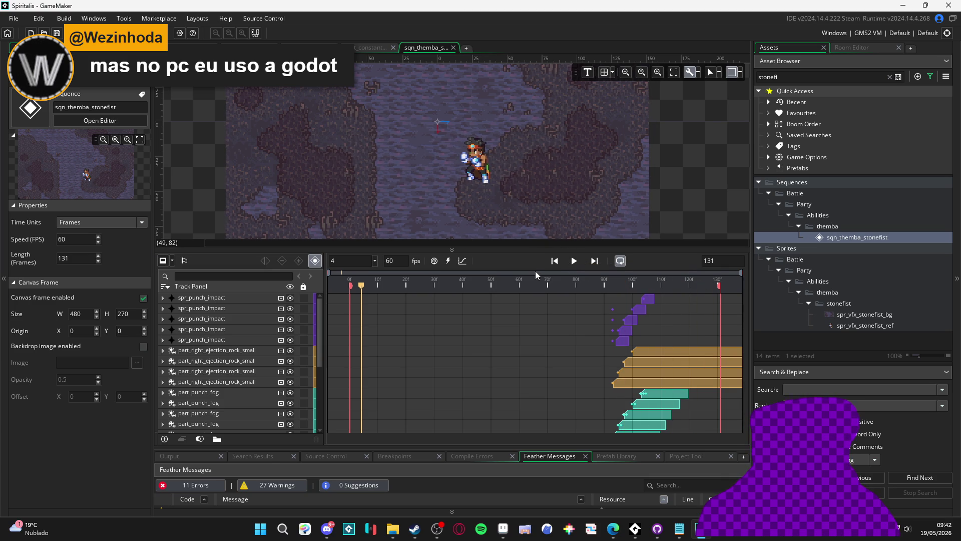
mouse_move(361, 284)
left_mouse_down()
mouse_move(552, 278)
mouse_move(350, 279)
mouse_move(604, 279)
left_mouse_up()
left_click_drag(505, 262, 702, 289)
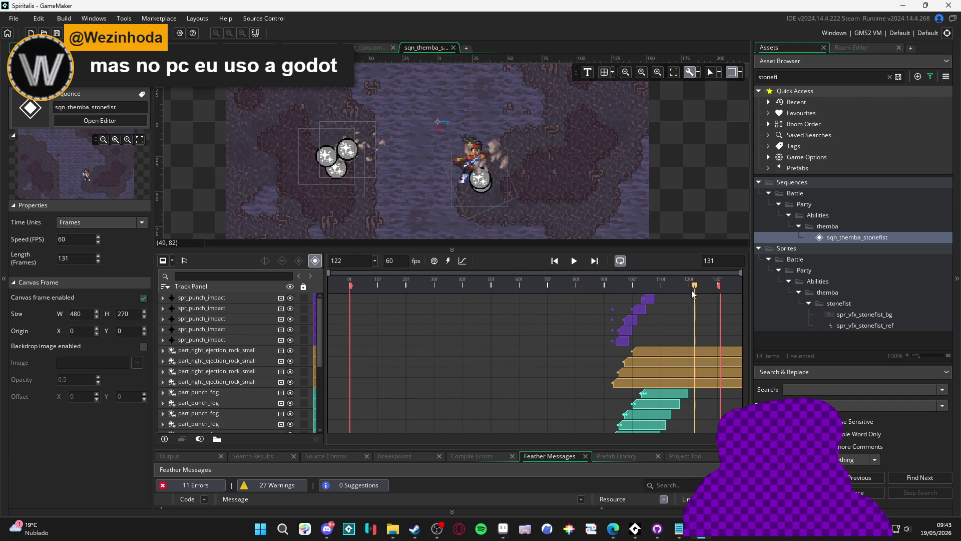
key("space")
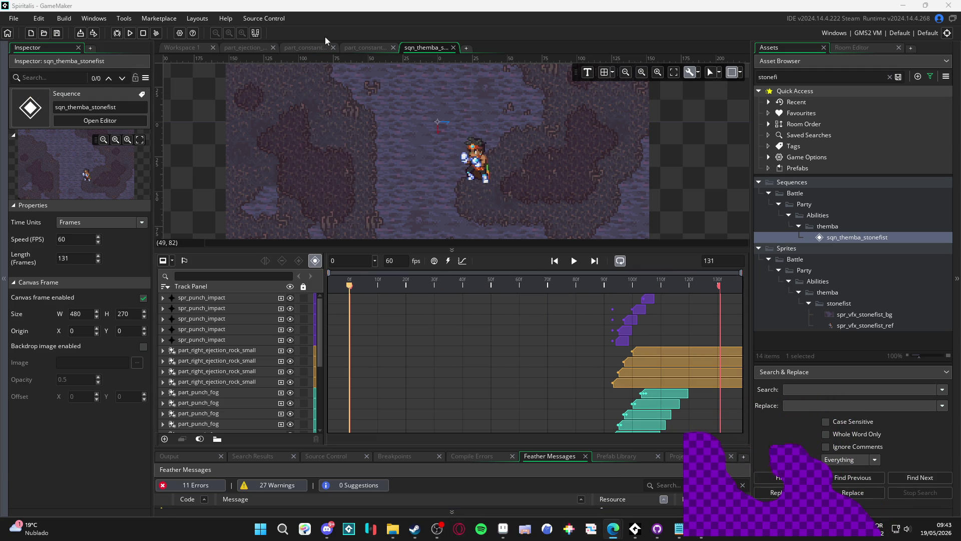
left_click(808, 77)
Step: Search 'revenge', open sqn_themba_revenge, play it, scrub back to about frame 100, and replay
key("ctrl+a")
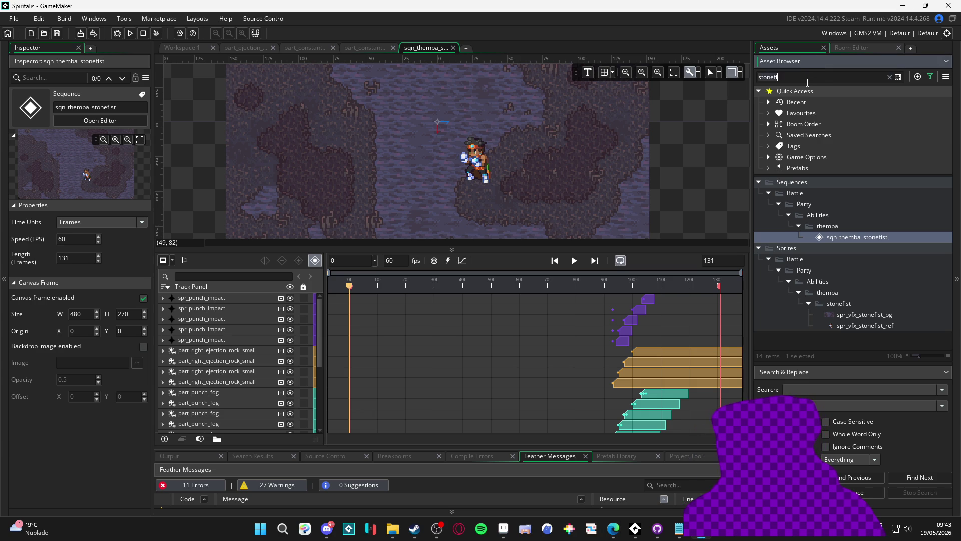
type("revenge")
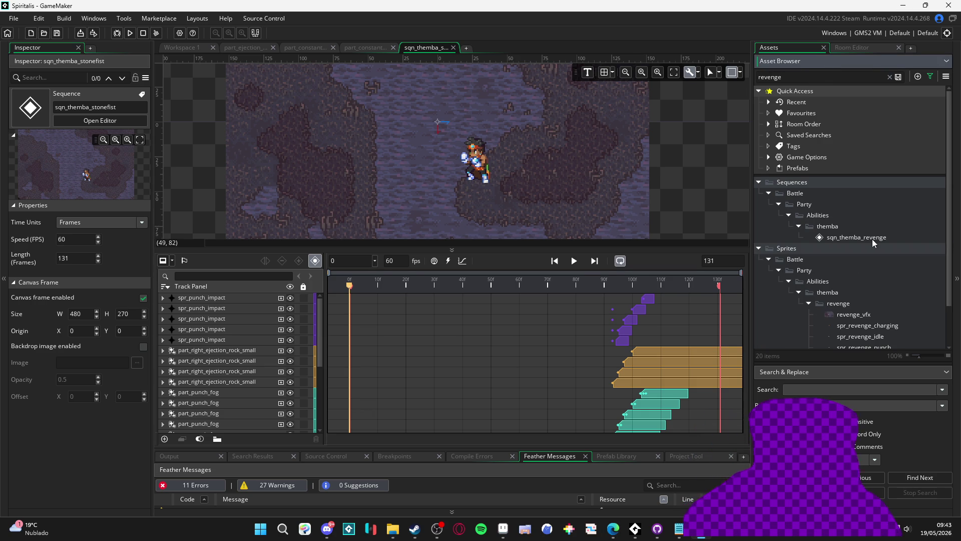
double_click(854, 238)
left_click(577, 262)
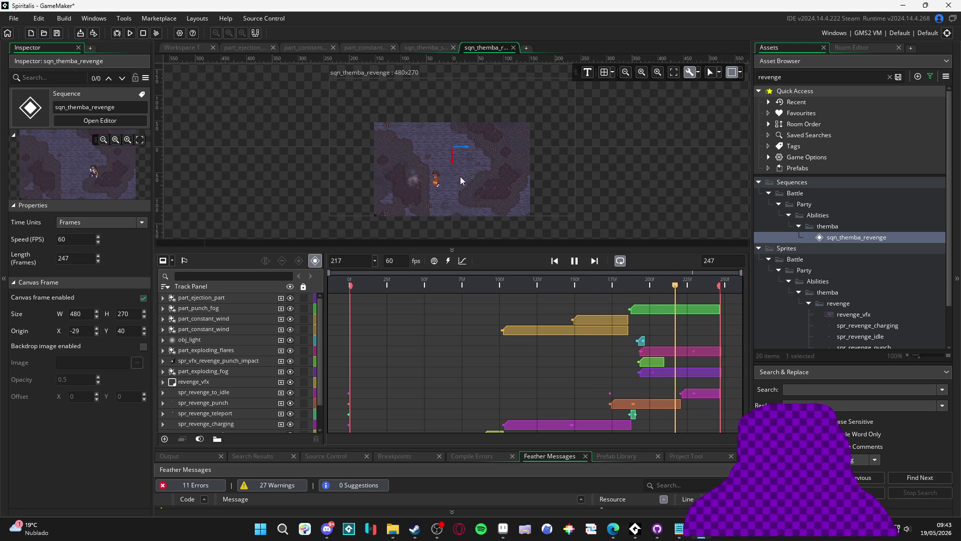
scroll(460, 177, "up", 5)
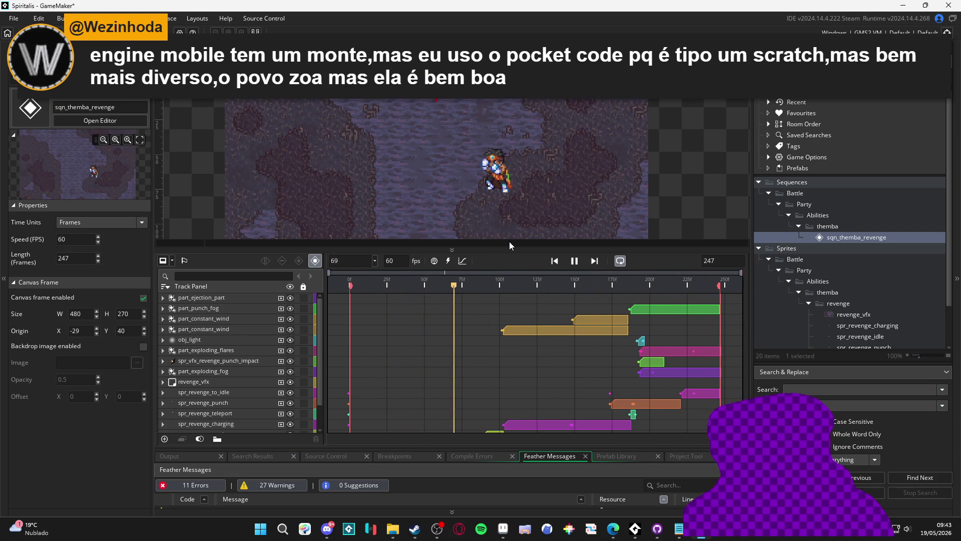
left_click(580, 263)
mouse_move(560, 287)
left_mouse_down()
mouse_move(349, 283)
mouse_move(581, 276)
mouse_move(718, 287)
mouse_move(386, 286)
mouse_move(314, 275)
mouse_move(773, 302)
mouse_move(349, 285)
left_mouse_up()
left_click(577, 265)
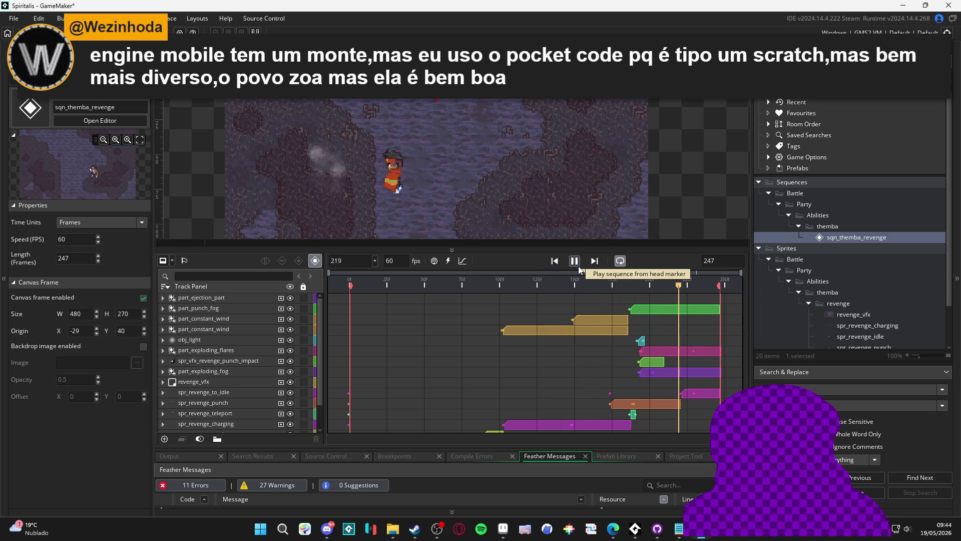
left_click(579, 266)
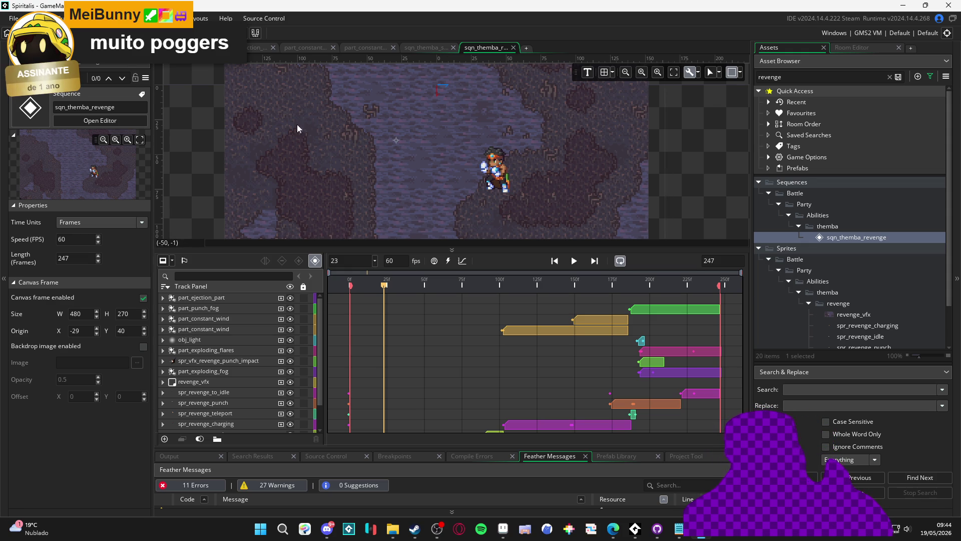
Step: Widen the scene preview, pan the overview, and drag the timeline splitter down for a taller preview
mouse_move(154, 212)
left_mouse_down()
mouse_move(112, 207)
mouse_move(134, 208)
left_mouse_up()
mouse_move(88, 180)
left_mouse_down()
mouse_move(101, 176)
mouse_move(125, 198)
left_mouse_up()
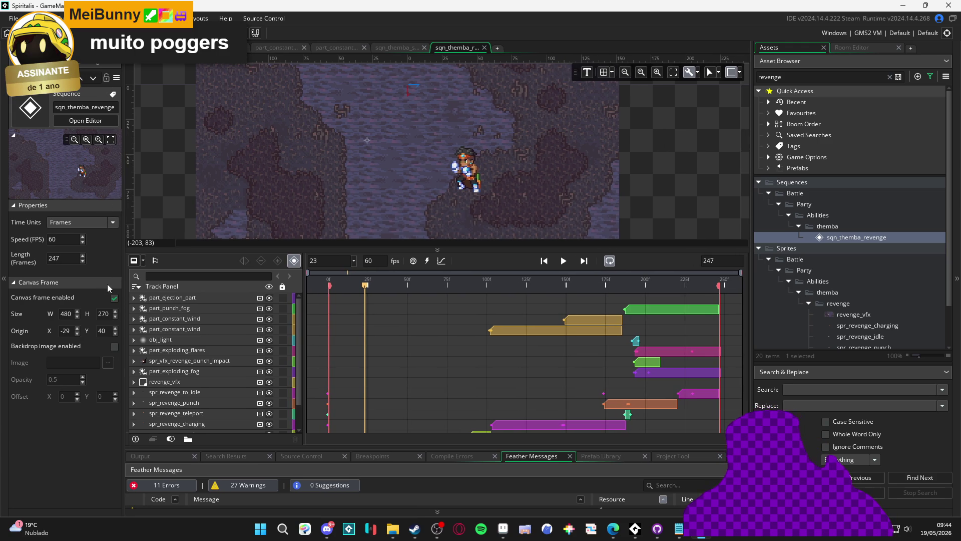
mouse_move(372, 251)
left_mouse_down()
mouse_move(363, 319)
mouse_move(359, 285)
mouse_move(340, 290)
left_mouse_up()
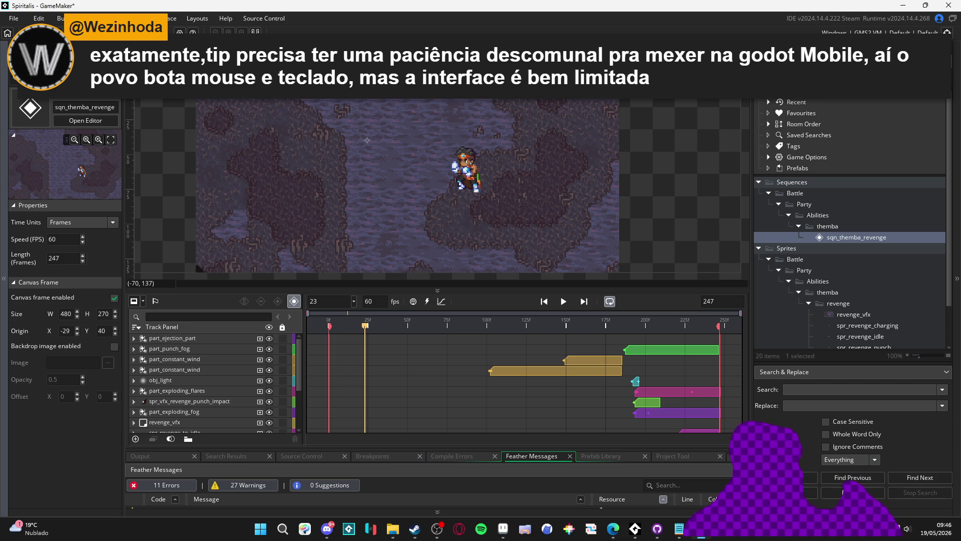
key("alt+Tab")
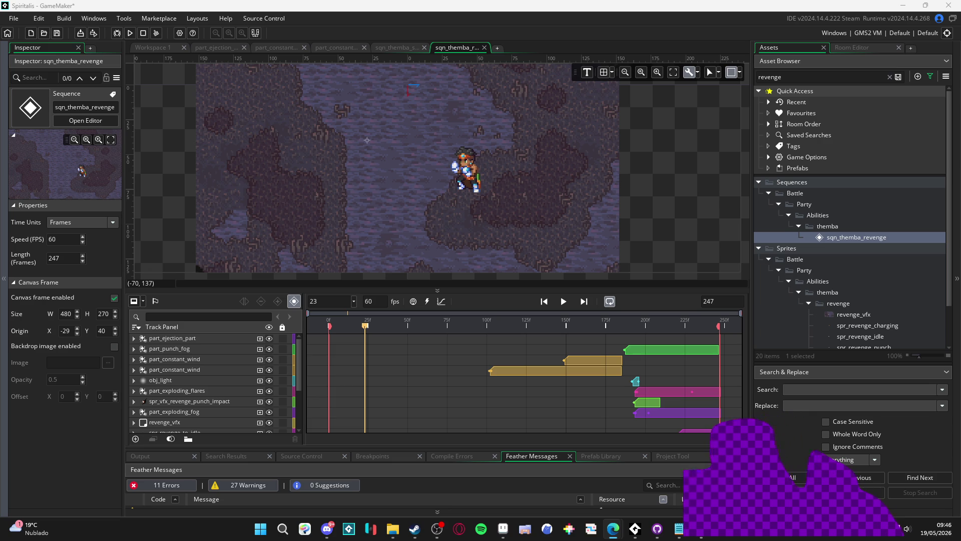
Step: Make the revenge scene preview slightly taller and pan it, then switch to File Explorer
left_click_drag(501, 292, 498, 310)
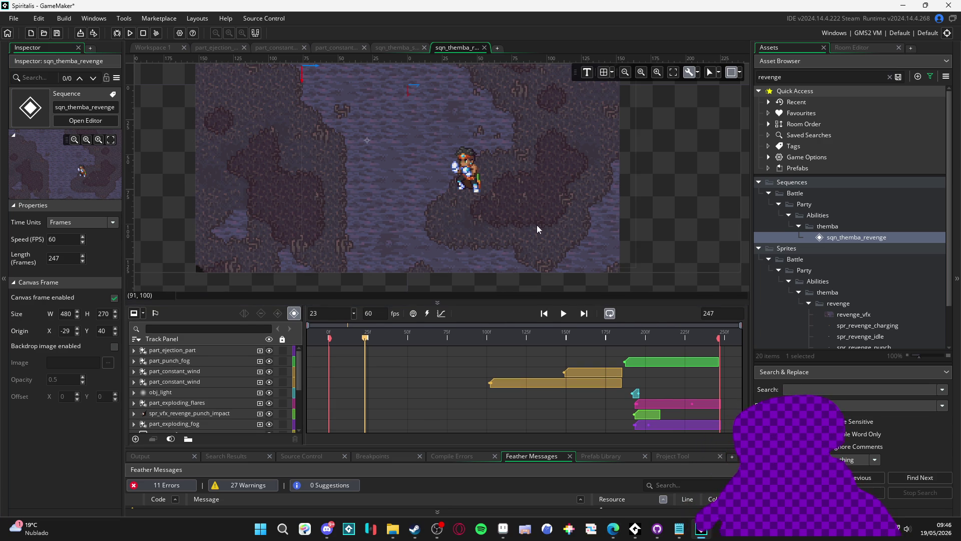
left_click_drag(536, 224, 575, 245)
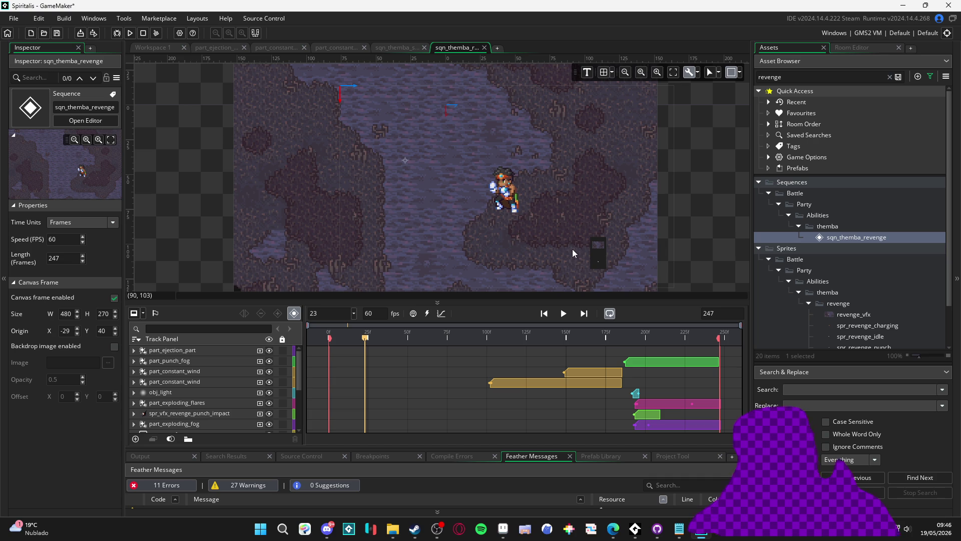
left_click_drag(509, 298, 496, 310)
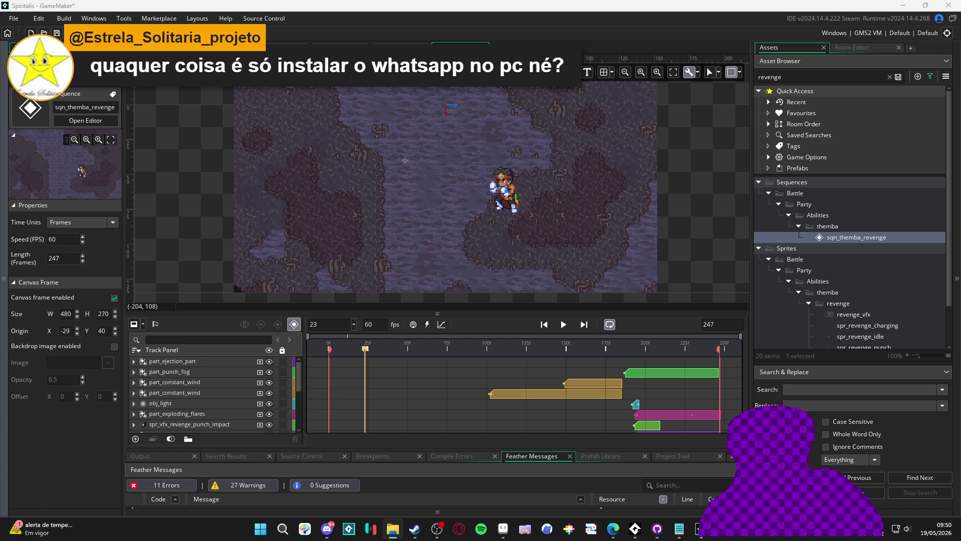
key("alt+Tab")
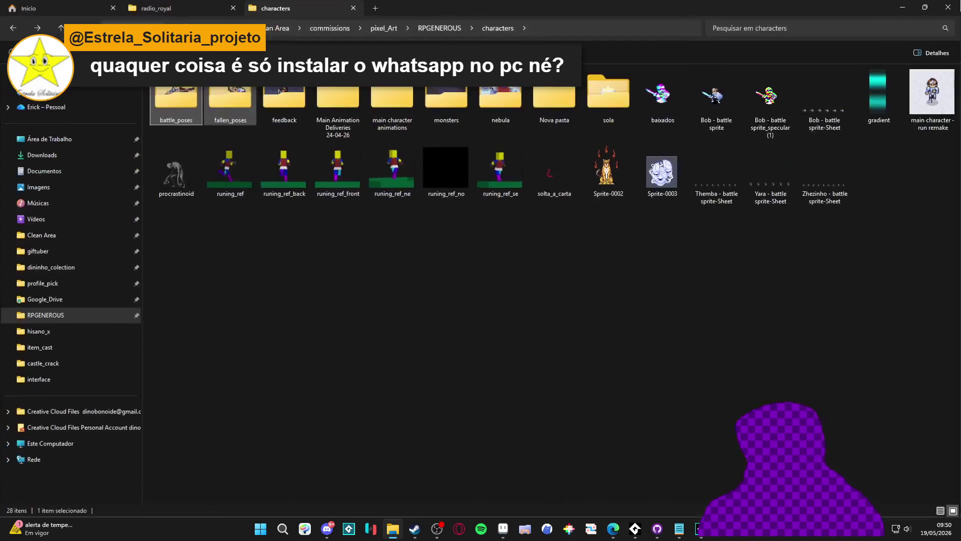
Step: Browse to RPGENEROUS/vfx/character_spells/themba/provoke, show large icons, and open 'themba - provoke'
left_click(435, 28)
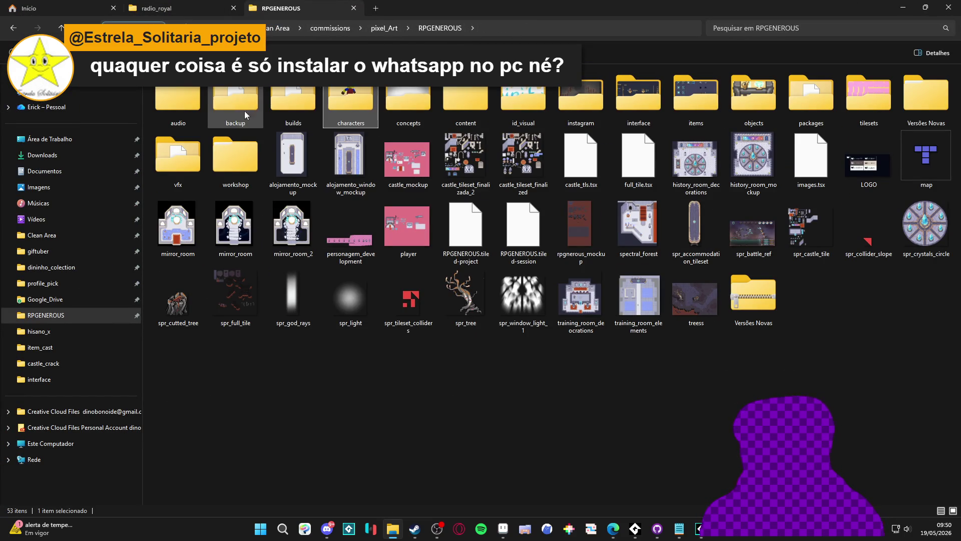
double_click(191, 162)
double_click(339, 100)
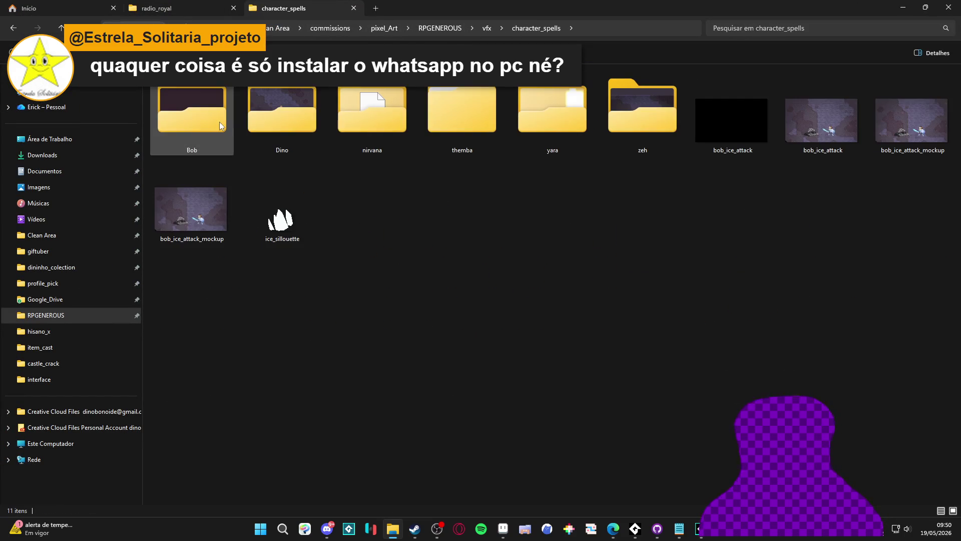
double_click(458, 116)
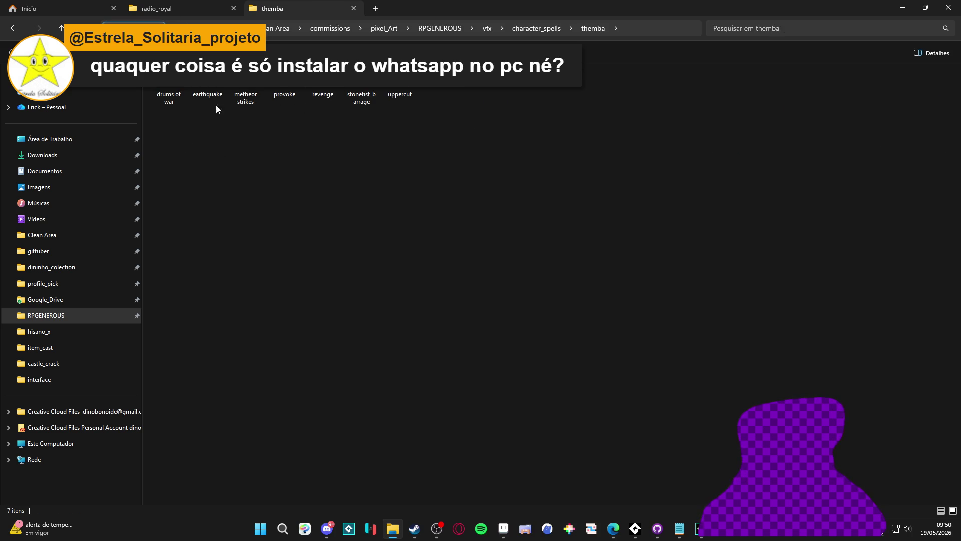
double_click(298, 94)
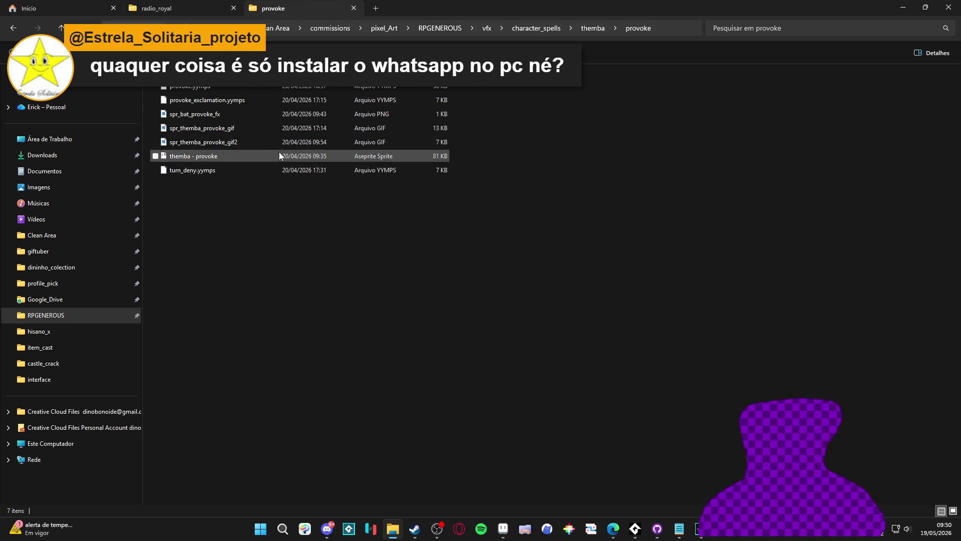
key("ctrl+shift+3")
key("ctrl+shift+2")
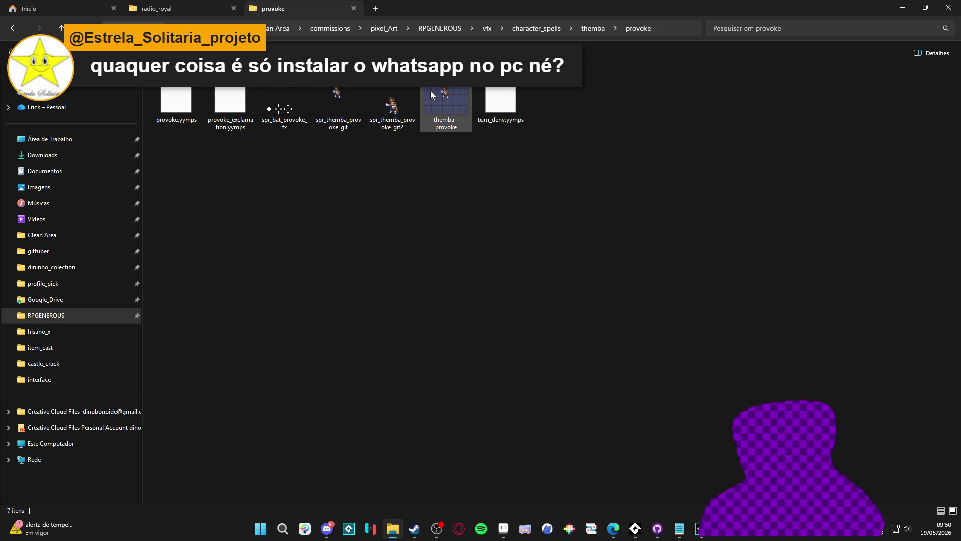
double_click(446, 90)
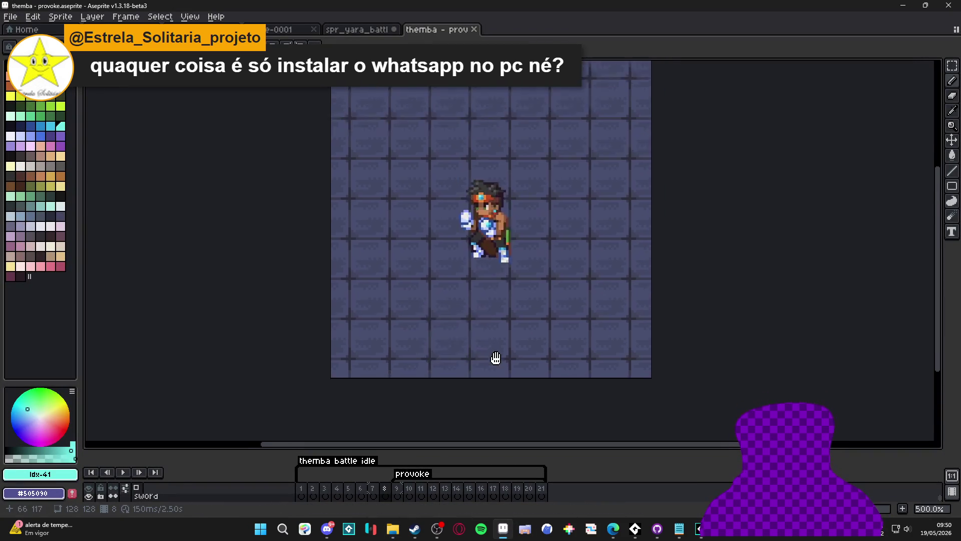
Step: Play and stop the provoke animation, then flip through frames 8, 9 and 10 comparing poses
left_click(125, 472)
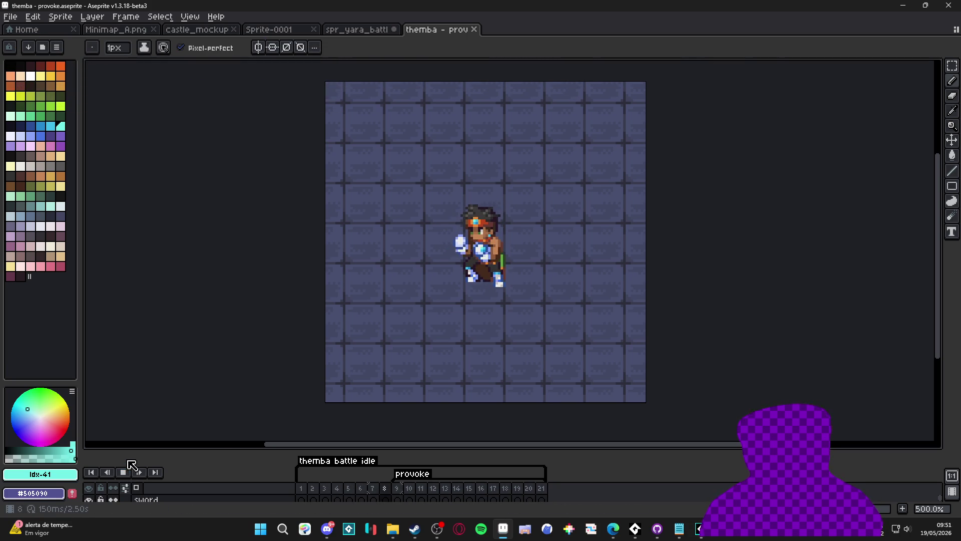
left_click(123, 472)
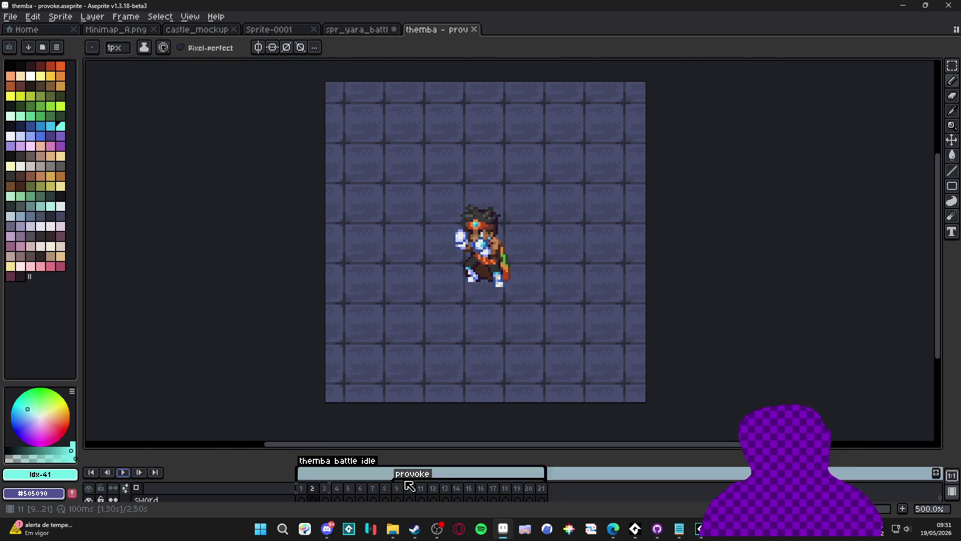
left_click(400, 485)
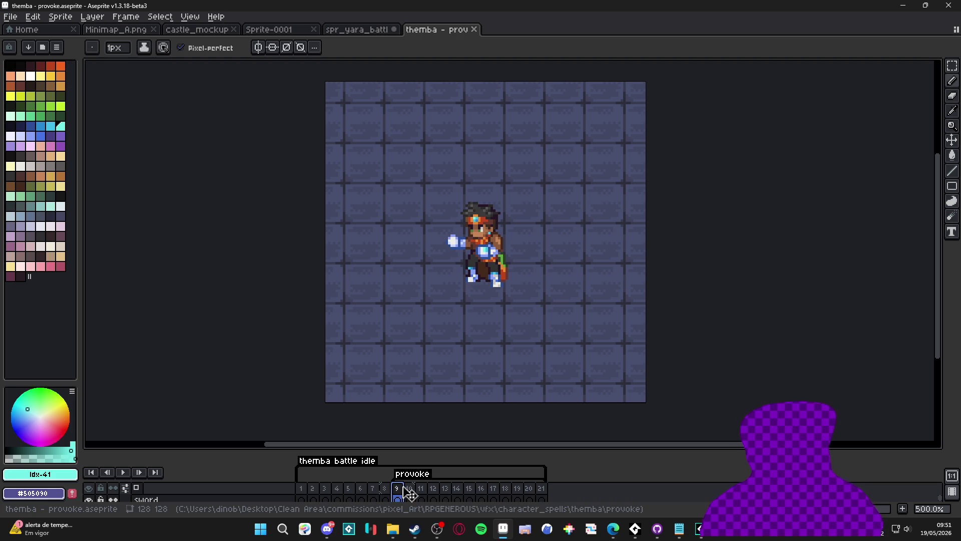
left_click(385, 491)
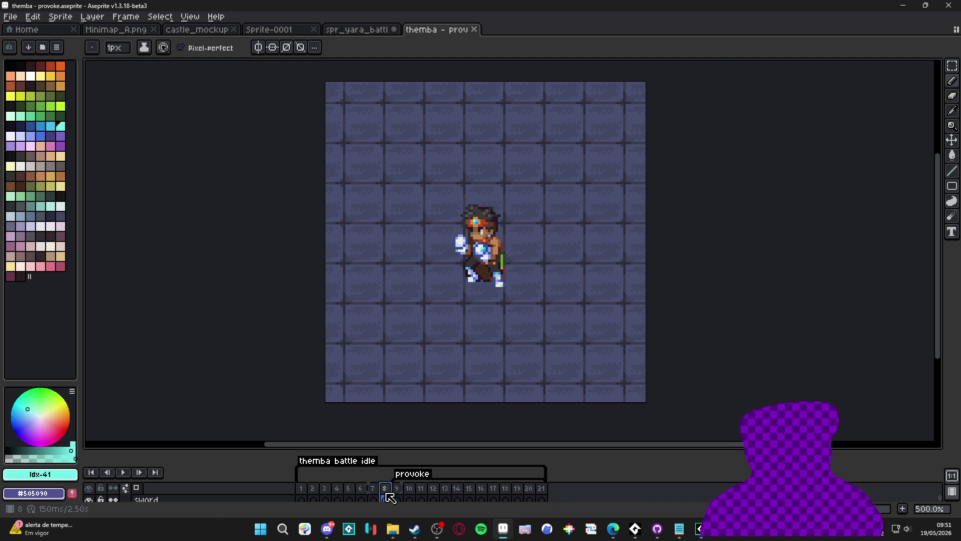
left_click(398, 489)
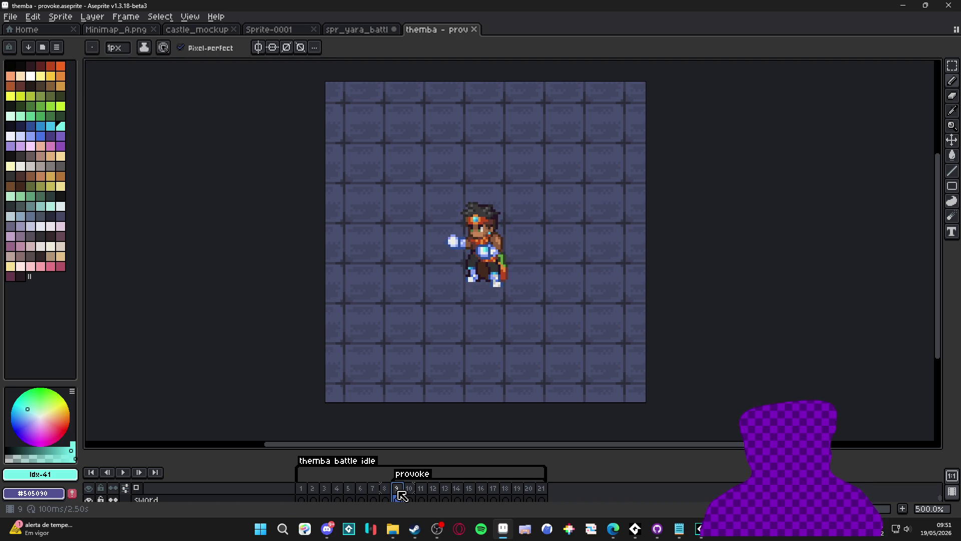
left_click(409, 490)
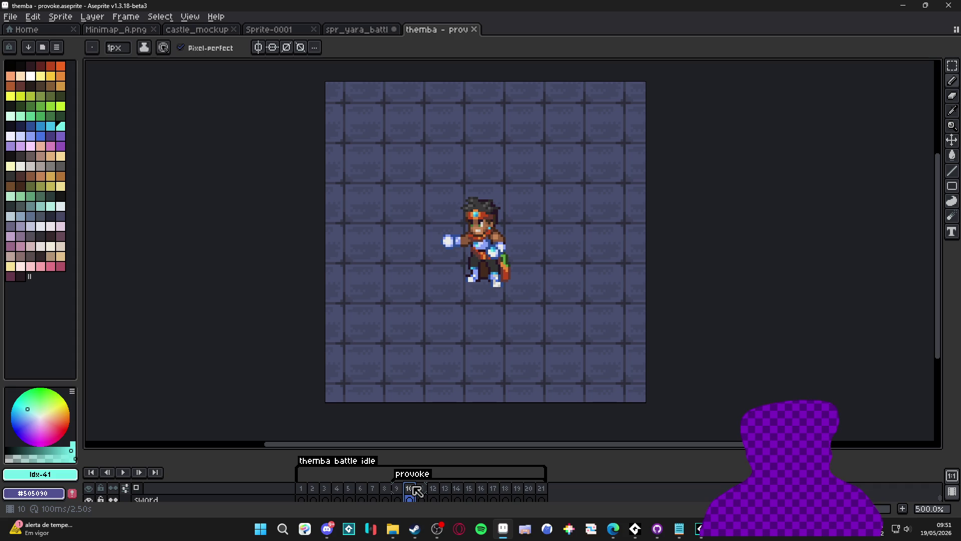
left_click(399, 491)
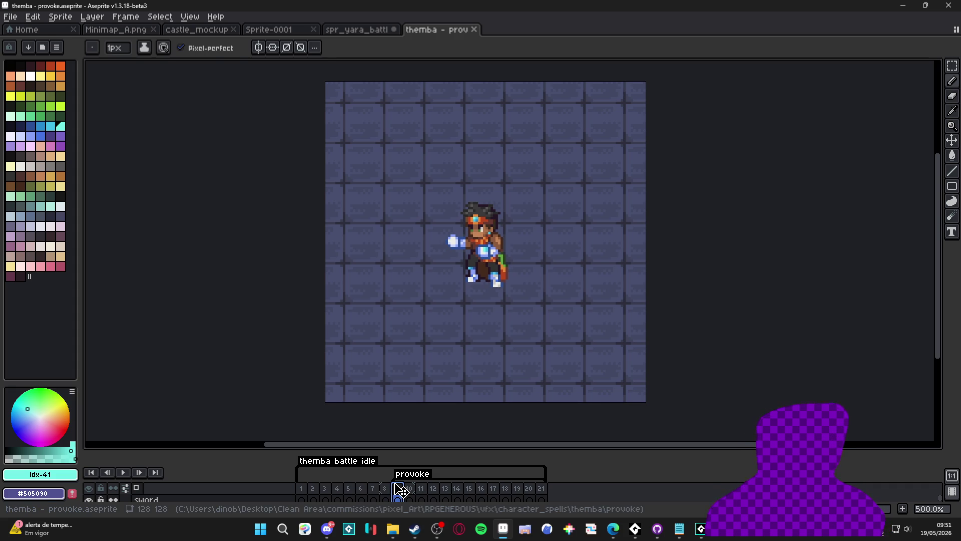
left_click(387, 489)
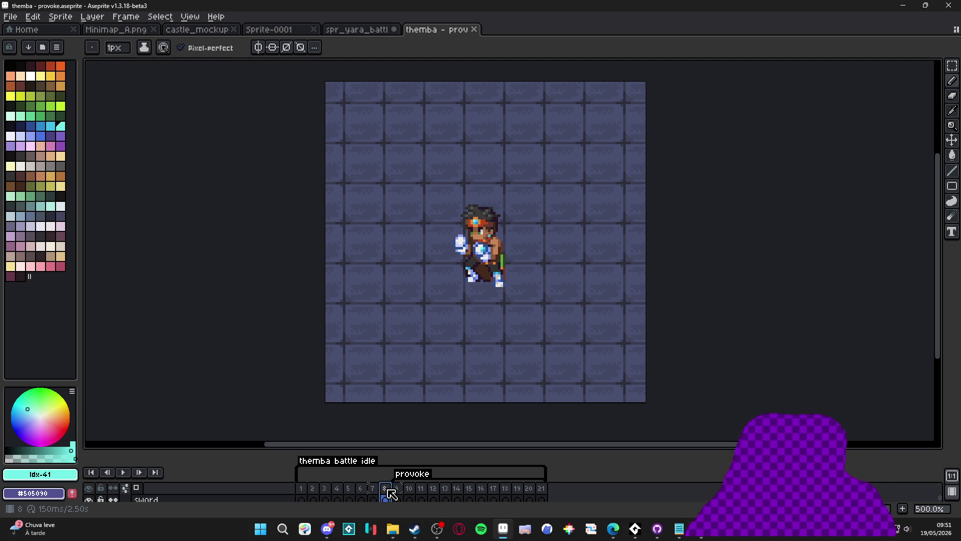
Step: Flick between frames 9 and 10 repeatedly, settling on frame 10 with an enlarged view
left_click(399, 488)
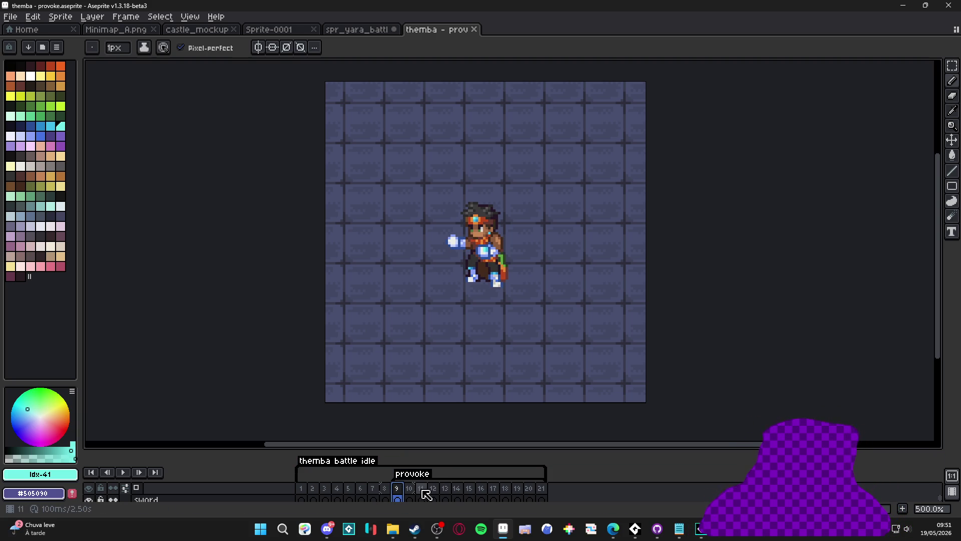
left_click(409, 494)
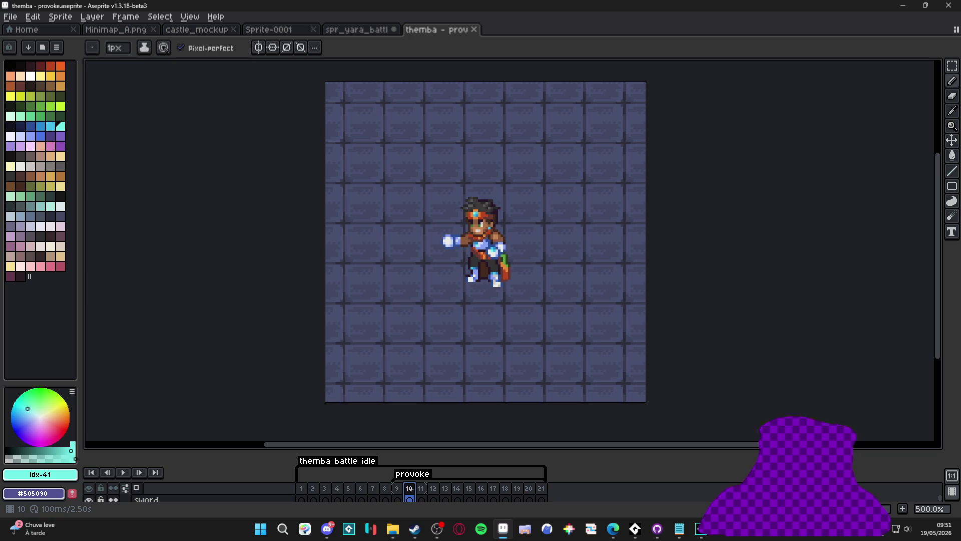
left_click(399, 492)
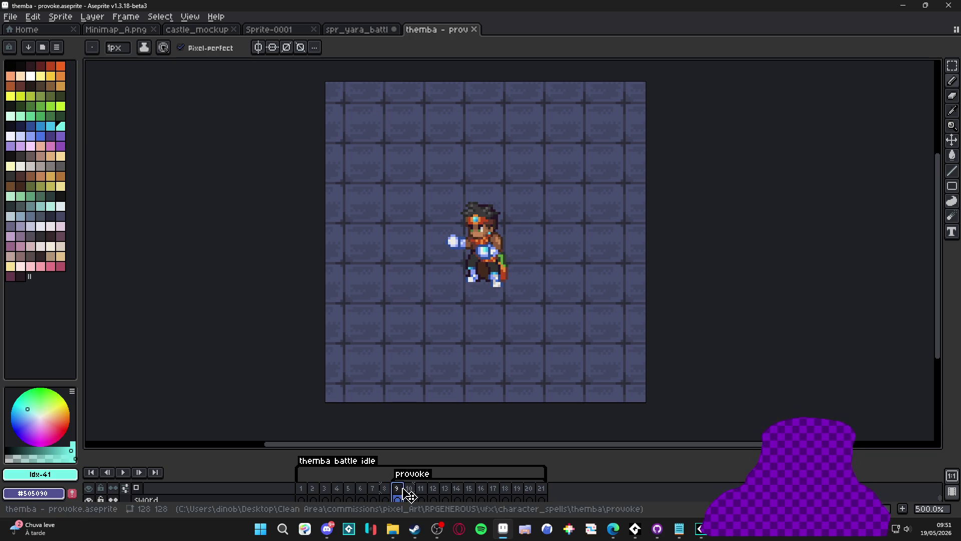
left_click(411, 493)
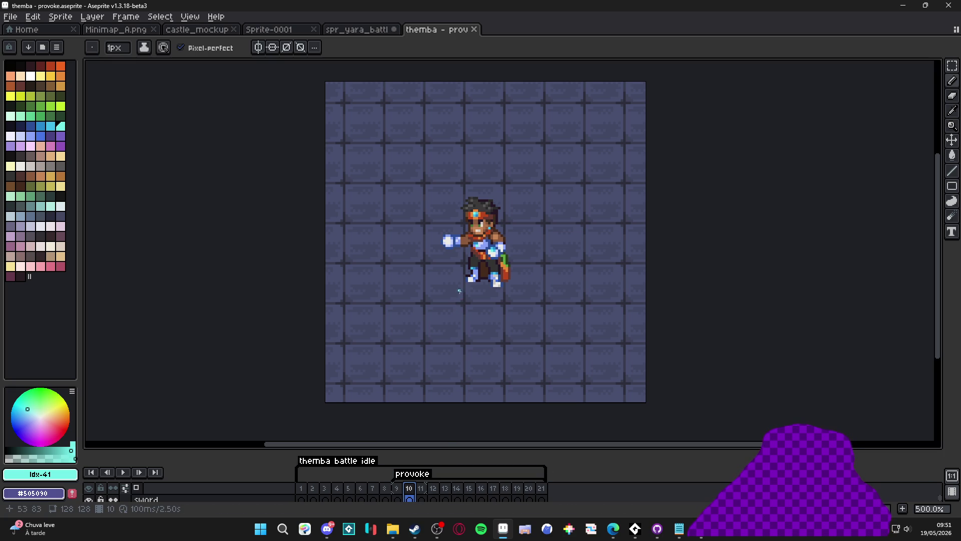
left_click(397, 489)
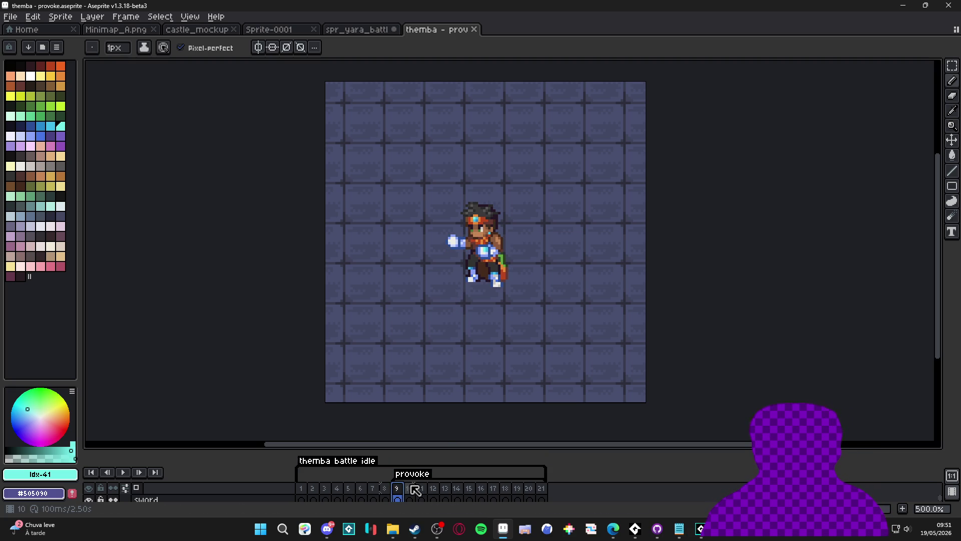
left_click(415, 489)
left_click(404, 489)
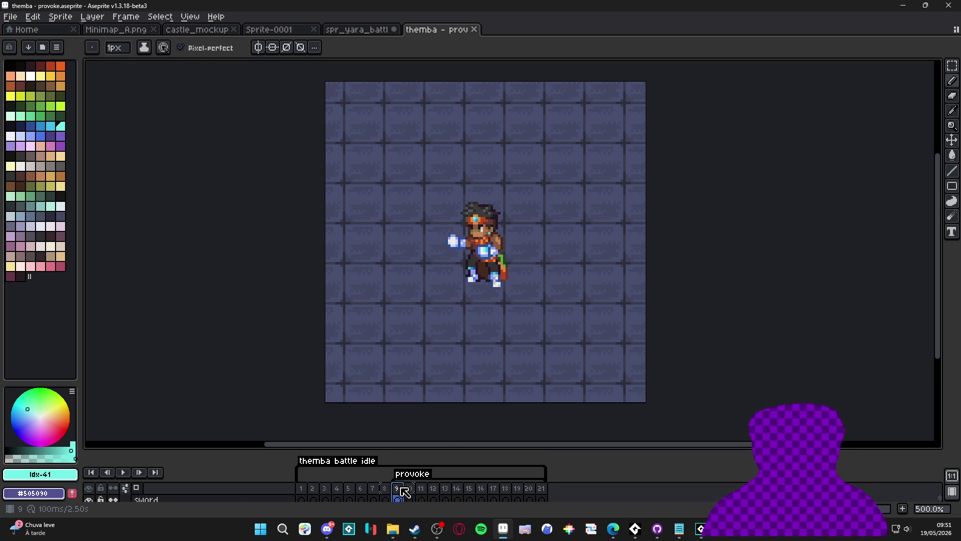
left_click(409, 490)
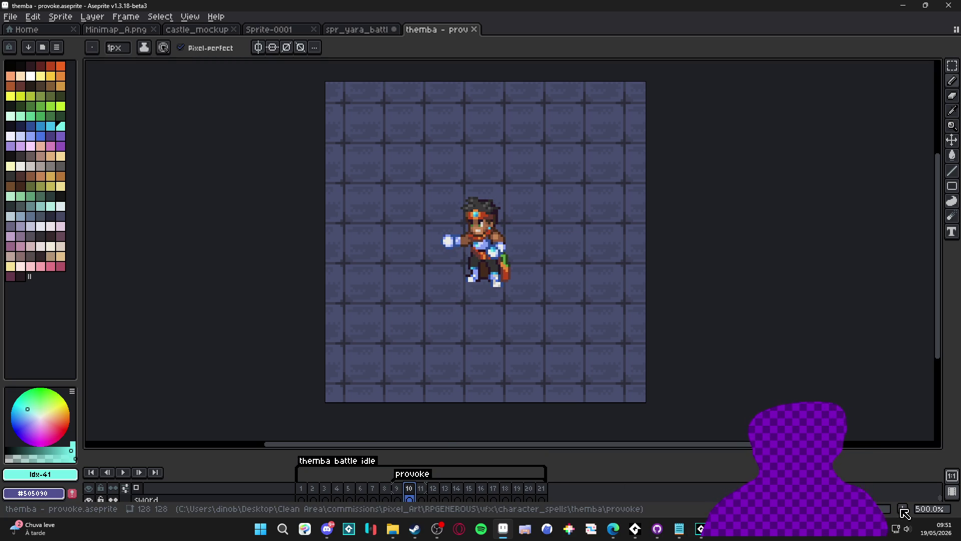
left_click(903, 509)
Step: Duplicate frame 10 into a new frame 11 and paint the light nose pixels with skin colour
key("plus")
key("plus")
key("plus")
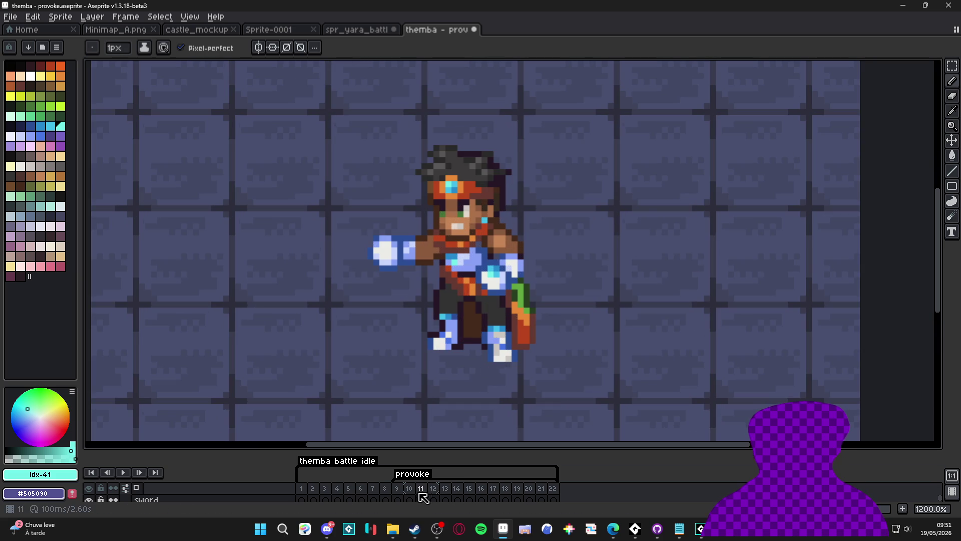
left_click(409, 491)
left_click(421, 491)
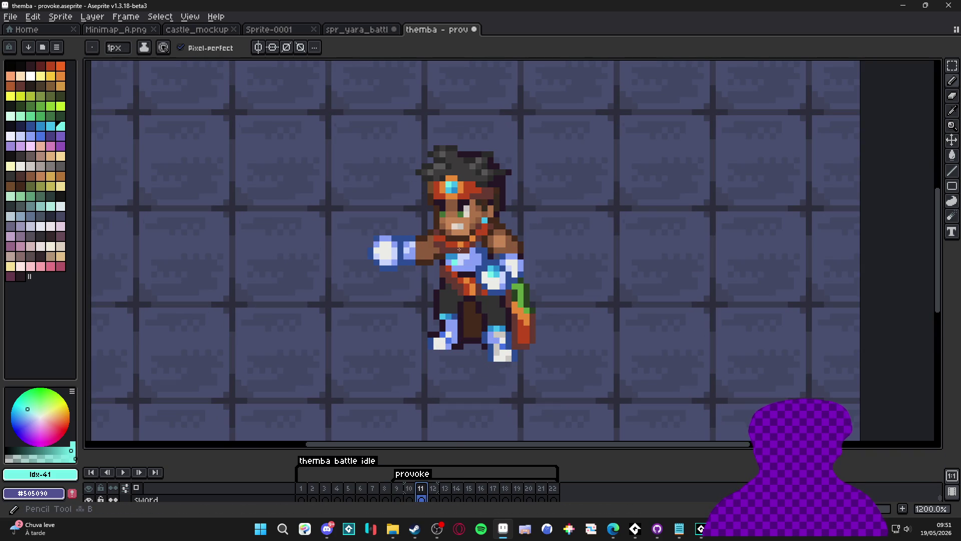
scroll(466, 242, "up", 1)
left_click(479, 230, "alt")
scroll(480, 229, "up", 7)
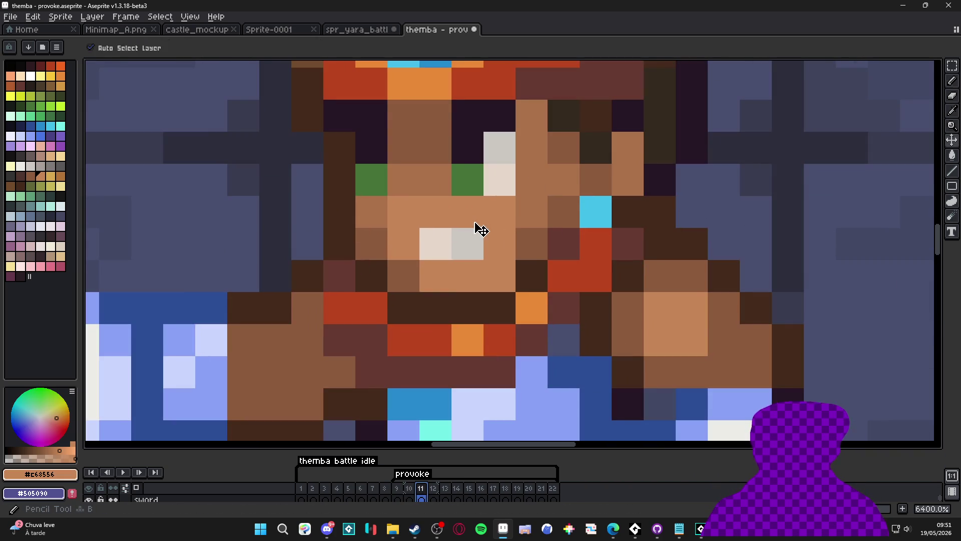
key("b")
left_click(476, 235)
left_click(436, 244)
scroll(509, 174, "down", 1)
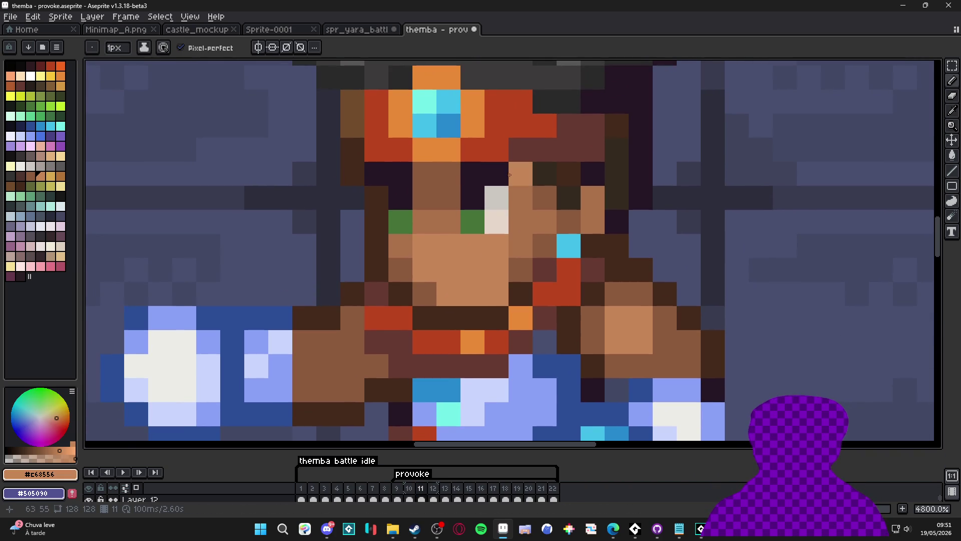
Step: Move the dark eye row down one pixel and fill the gap above it dark brown
key("m")
mouse_move(511, 160)
left_mouse_down()
mouse_move(386, 212)
mouse_move(386, 186)
mouse_move(362, 188)
left_mouse_up()
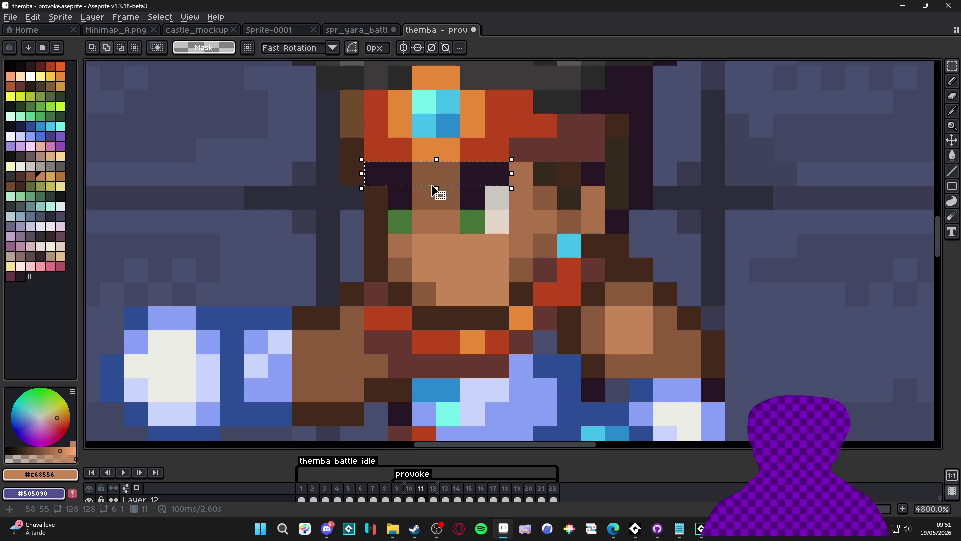
mouse_move(472, 183)
left_mouse_down()
mouse_move(472, 197)
mouse_move(400, 173)
left_mouse_up()
key("ctrl+d")
left_click(528, 195)
key("b")
left_click(380, 173, "alt")
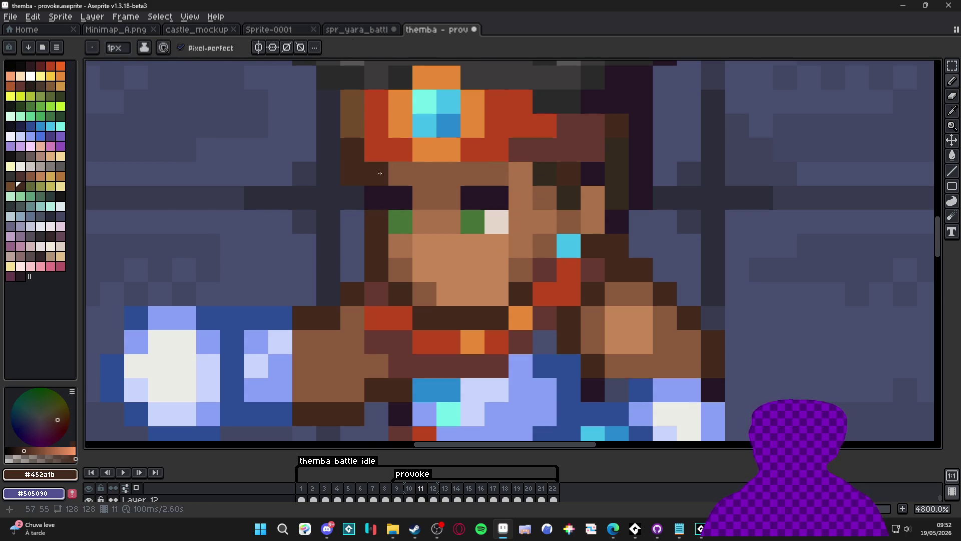
scroll(380, 173, "down", 5)
Step: After checking frame 10, reshade the glowing hand's edges with the sleeve's dark blue on frame 11
left_click(409, 488)
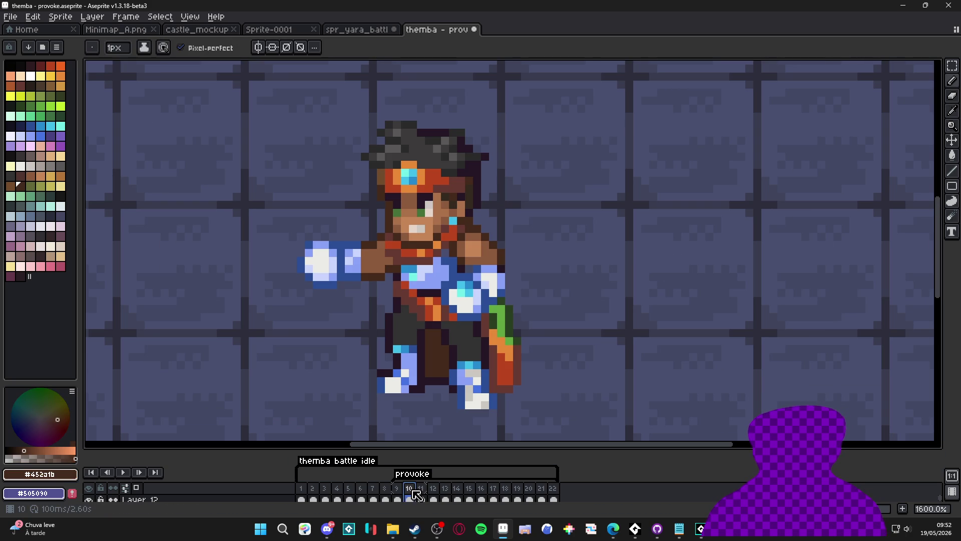
left_click(421, 490)
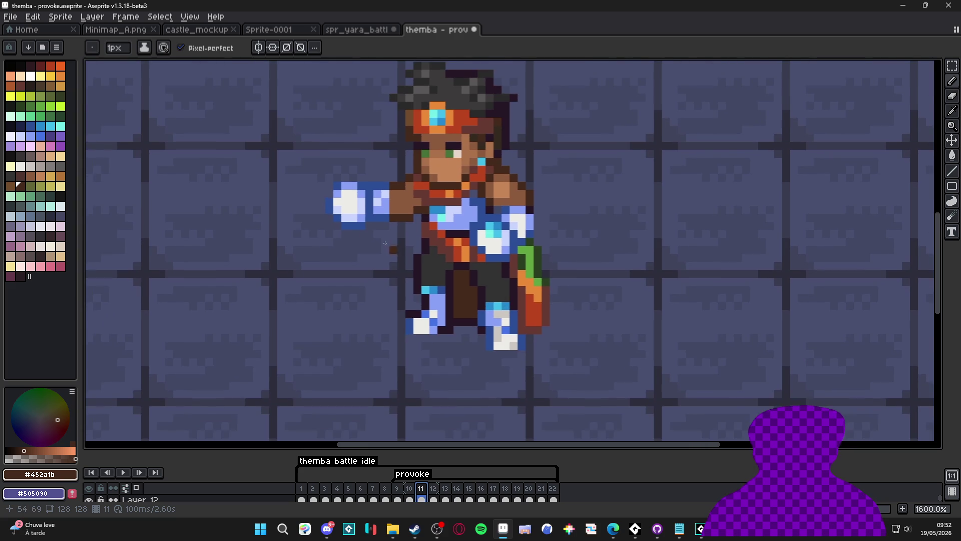
scroll(385, 243, "up", 2)
key("alt")
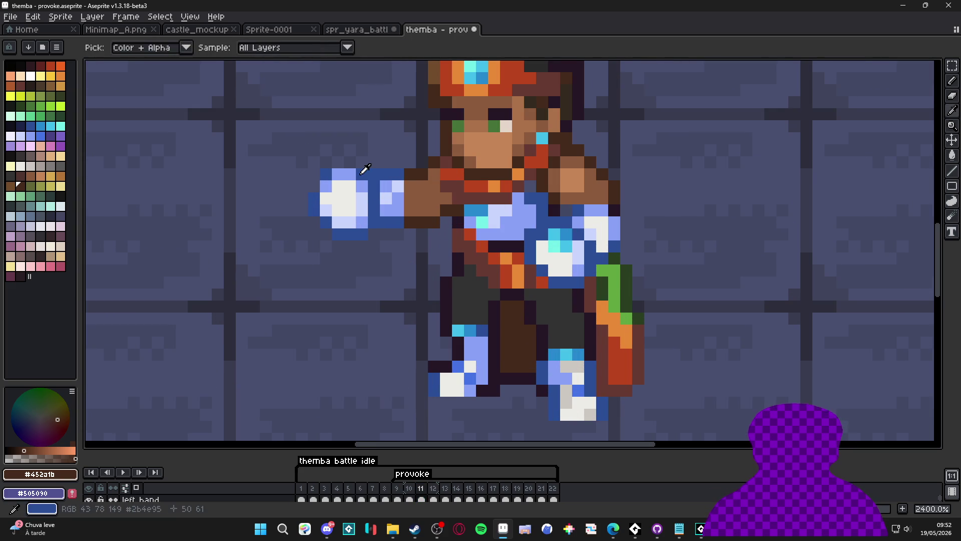
left_click(362, 173, "alt")
left_click(350, 197)
key("ctrl+z")
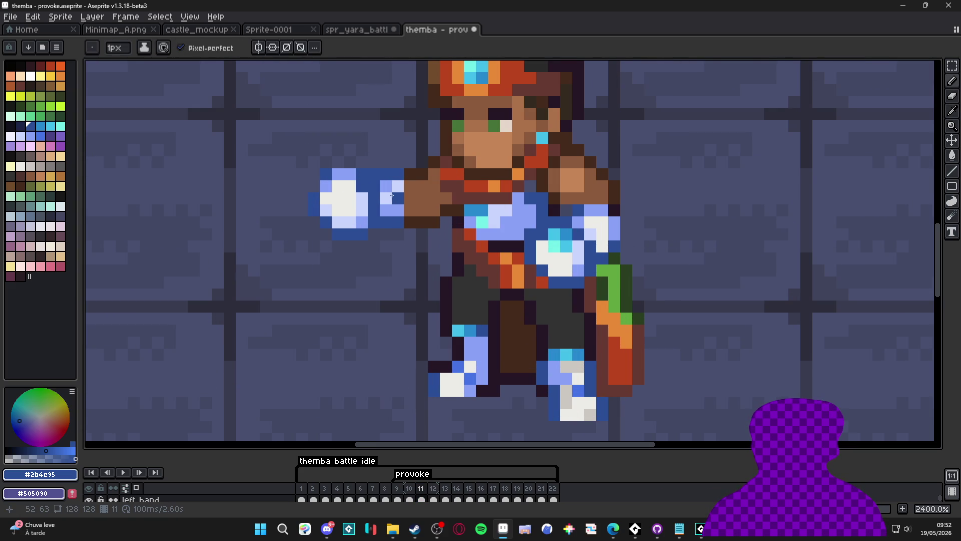
left_click(398, 186)
left_click(386, 199)
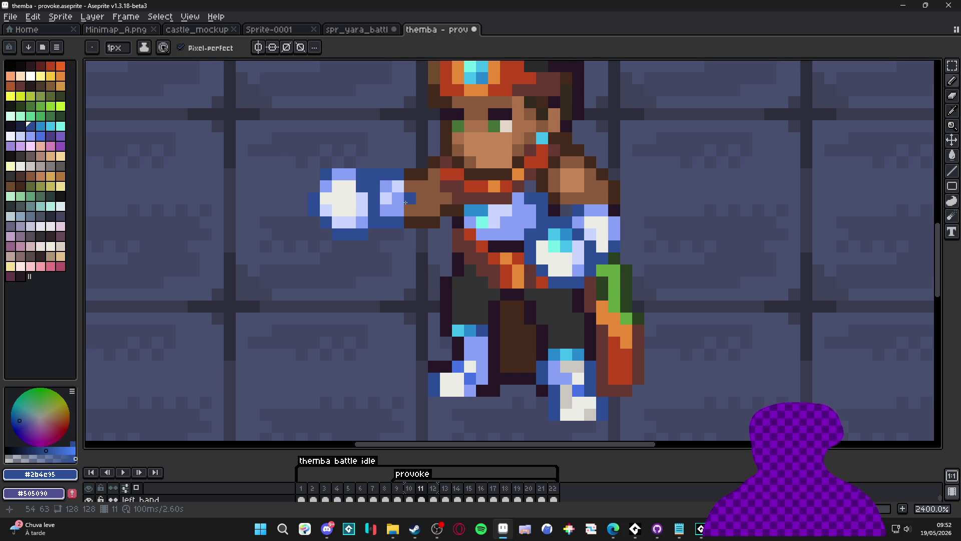
key("ctrl+z")
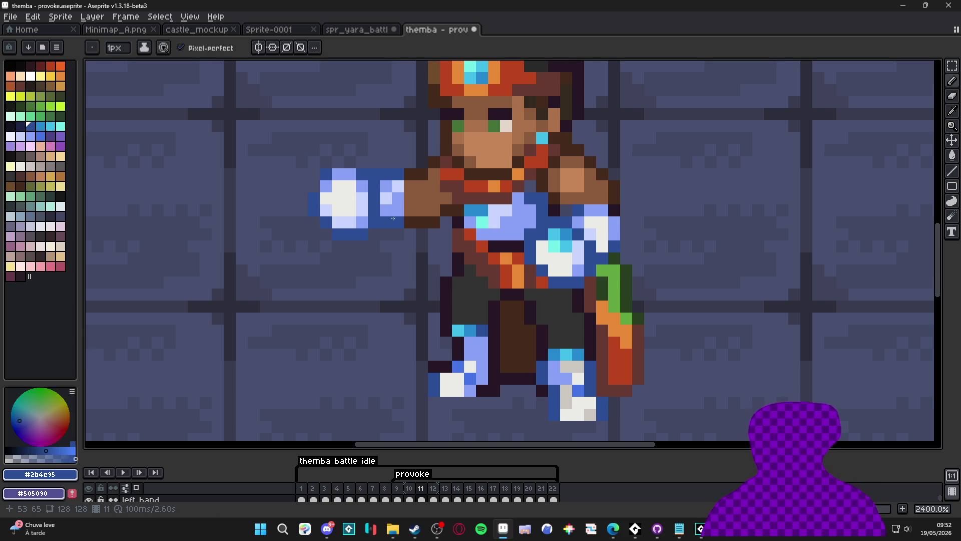
left_click_drag(397, 208, 378, 186)
key("ctrl+z")
left_click(390, 197)
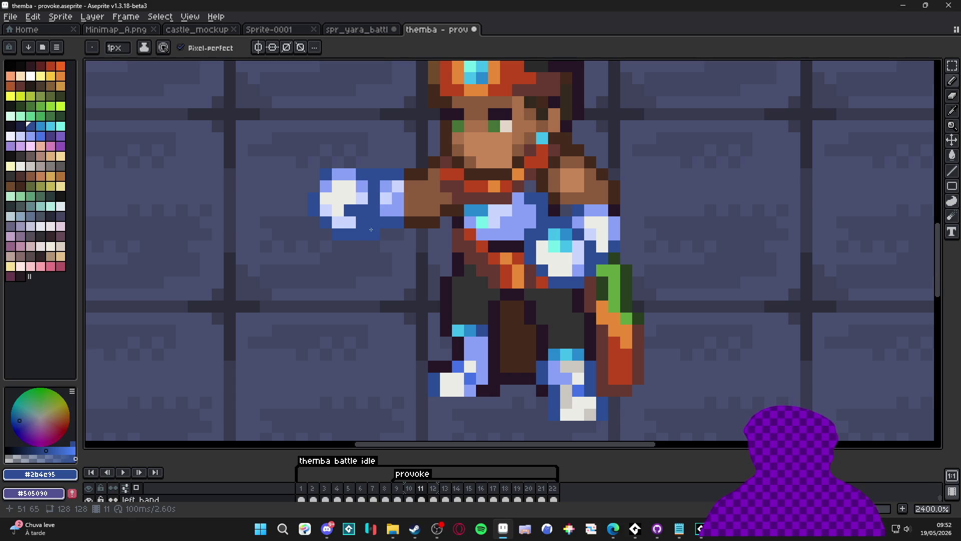
Step: Select then release the glowing hand, and compare frames 9, 10 and 11
key("m")
mouse_move(308, 157)
left_mouse_down()
mouse_move(356, 239)
mouse_move(368, 229)
left_mouse_up()
left_click(391, 215)
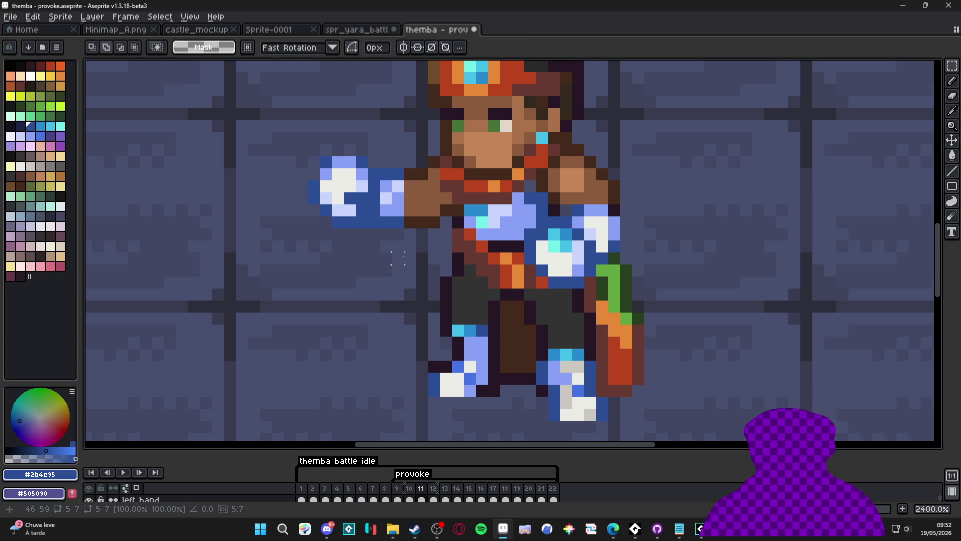
left_click(406, 493)
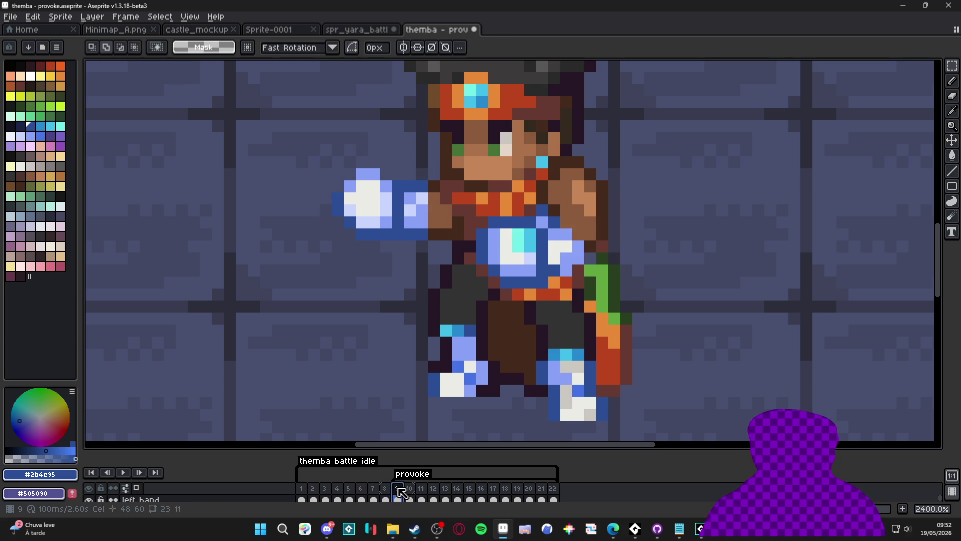
left_click(422, 493)
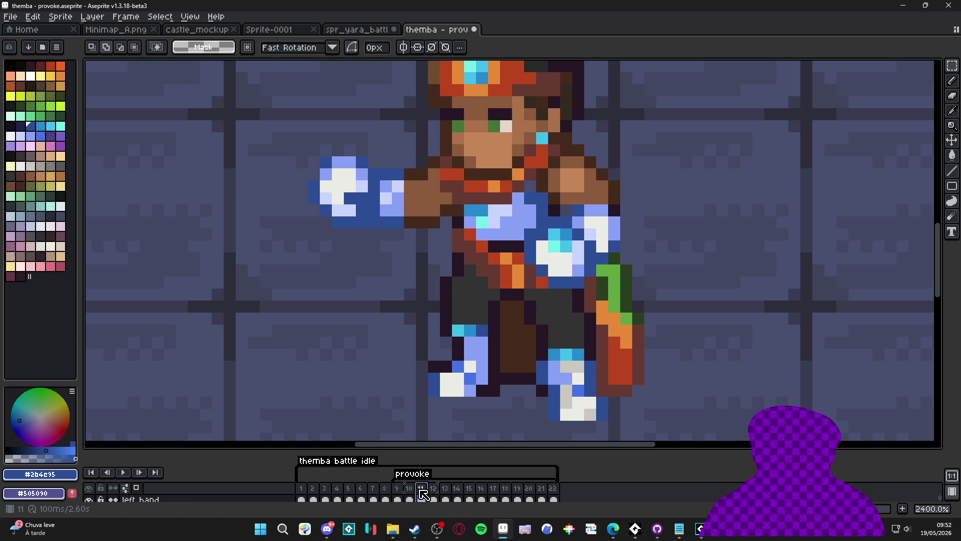
left_click(397, 494)
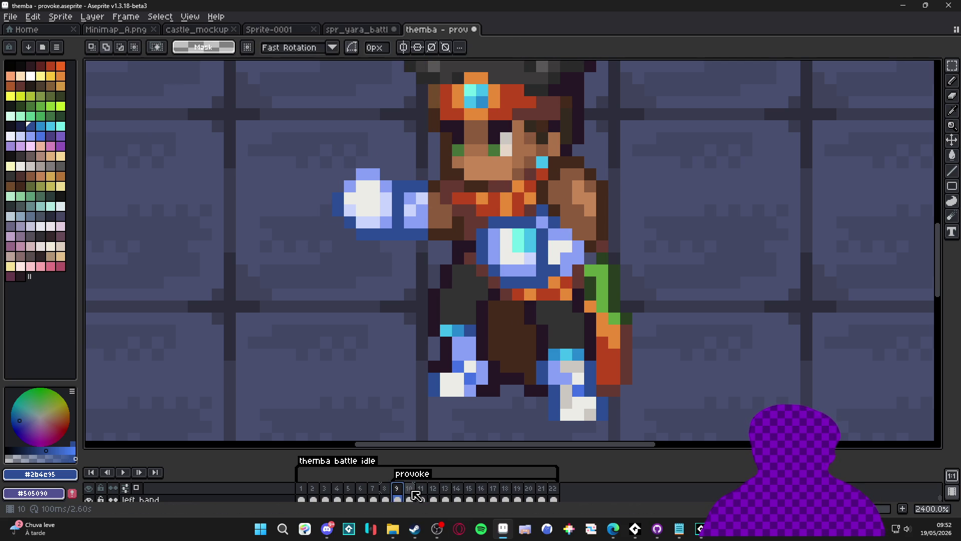
left_click(412, 493)
left_click(421, 493)
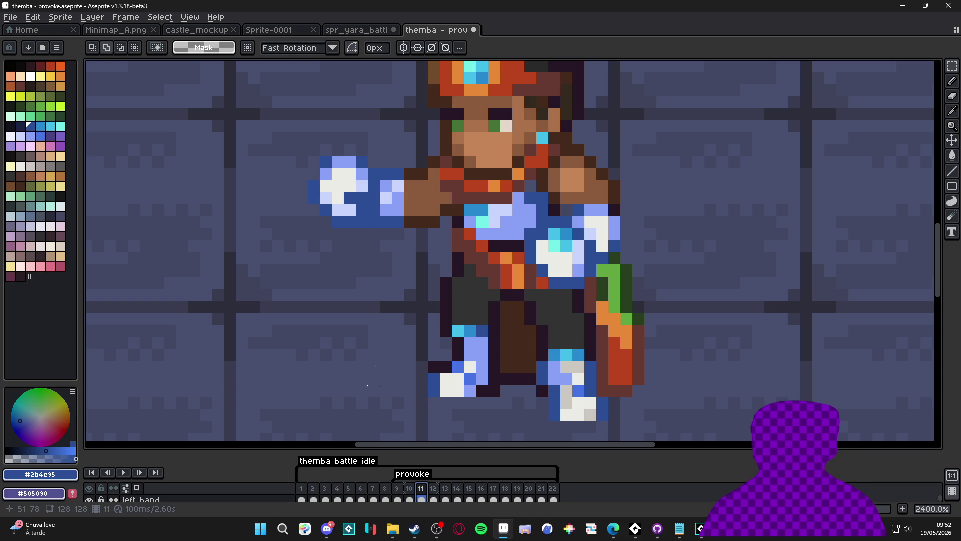
Step: Select the fist on frame 11 and nudge it up one pixel
key("v")
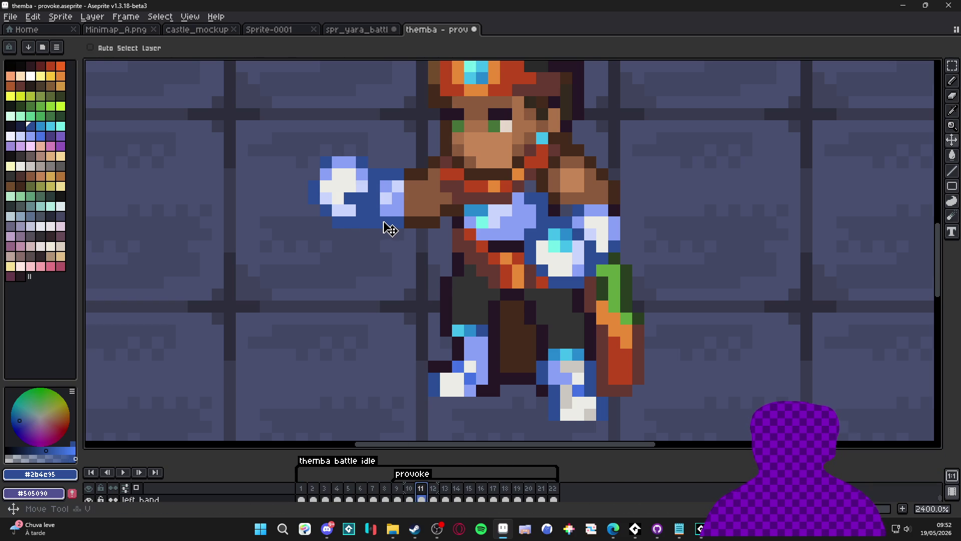
key("m")
left_click_drag(288, 146, 380, 238)
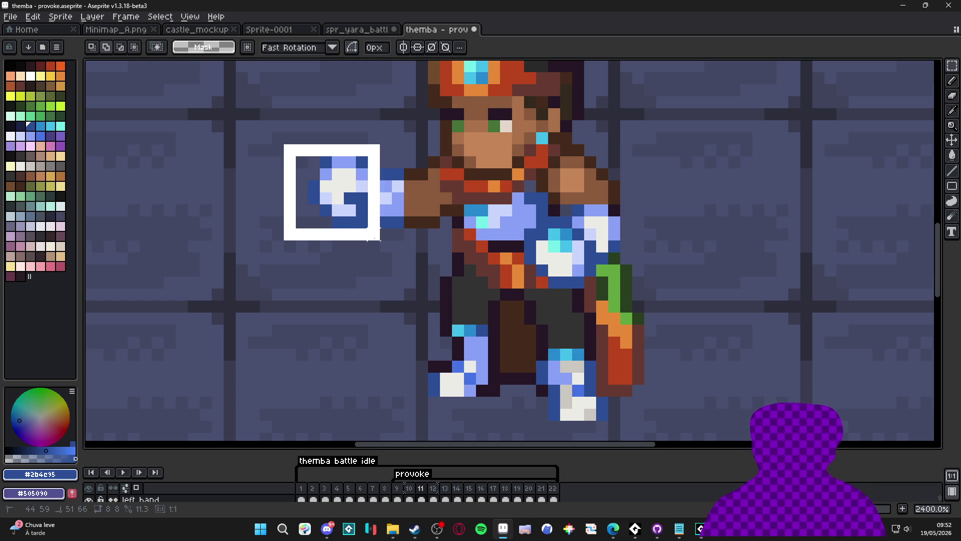
key("Up")
key("Return")
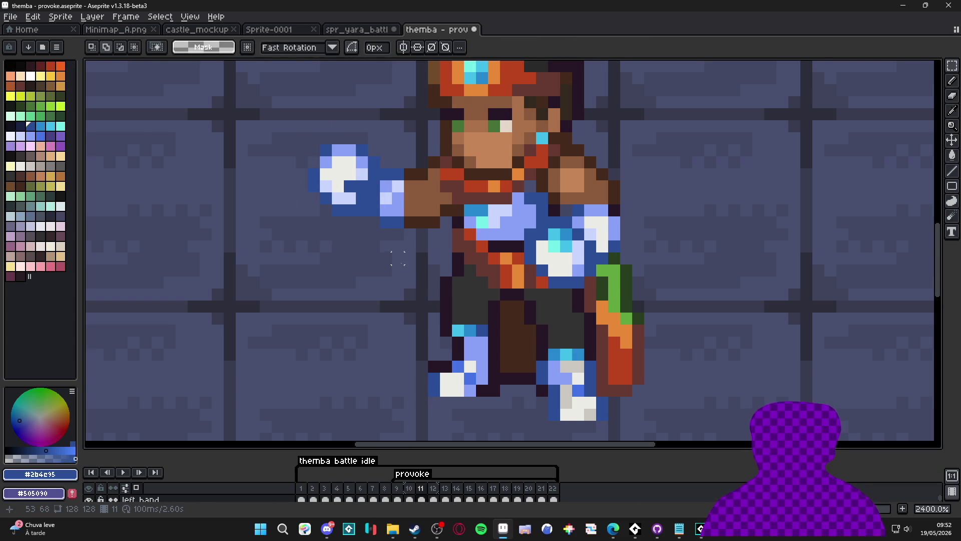
scroll(399, 282, "down", 3)
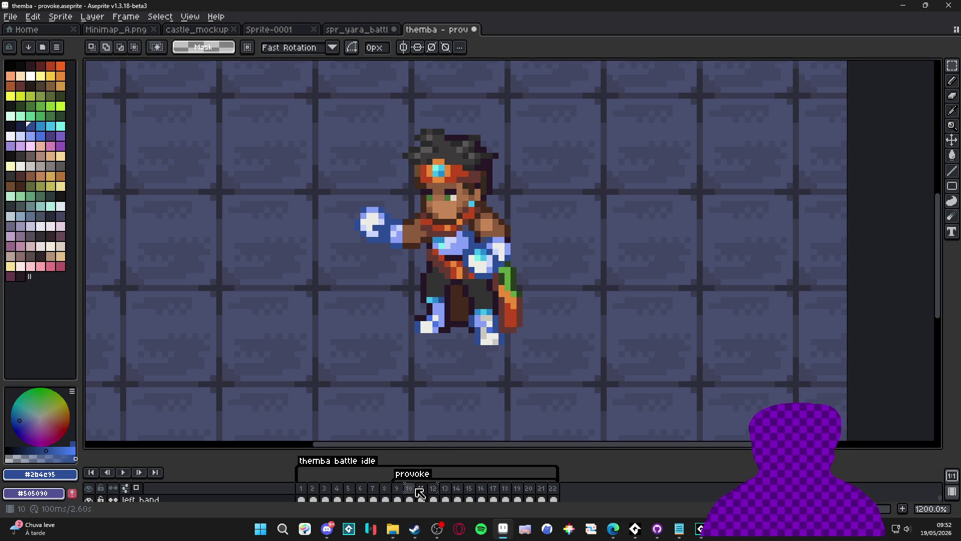
Step: Compare poses across frames 9 to 12, returning to frame 11
left_click(397, 490)
left_click(410, 493)
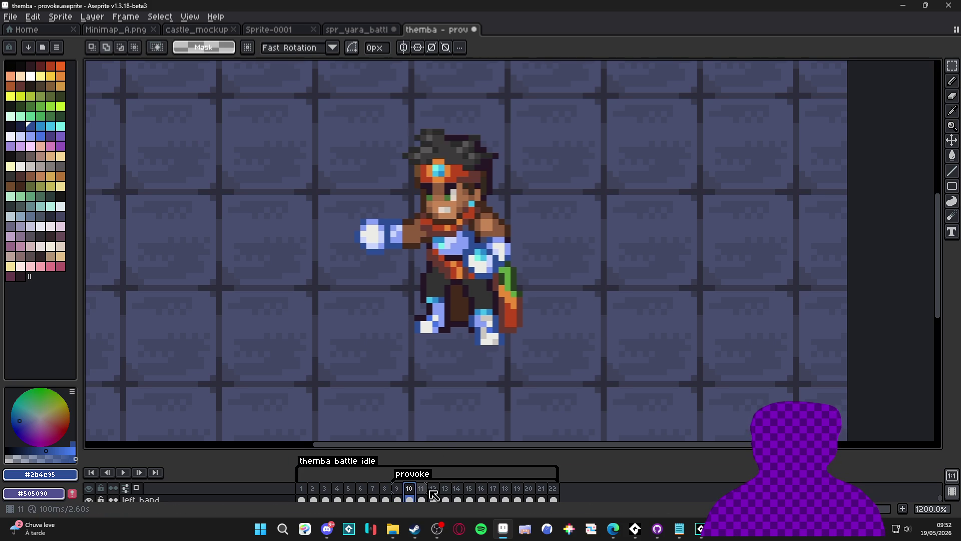
left_click(433, 488)
left_click(407, 489)
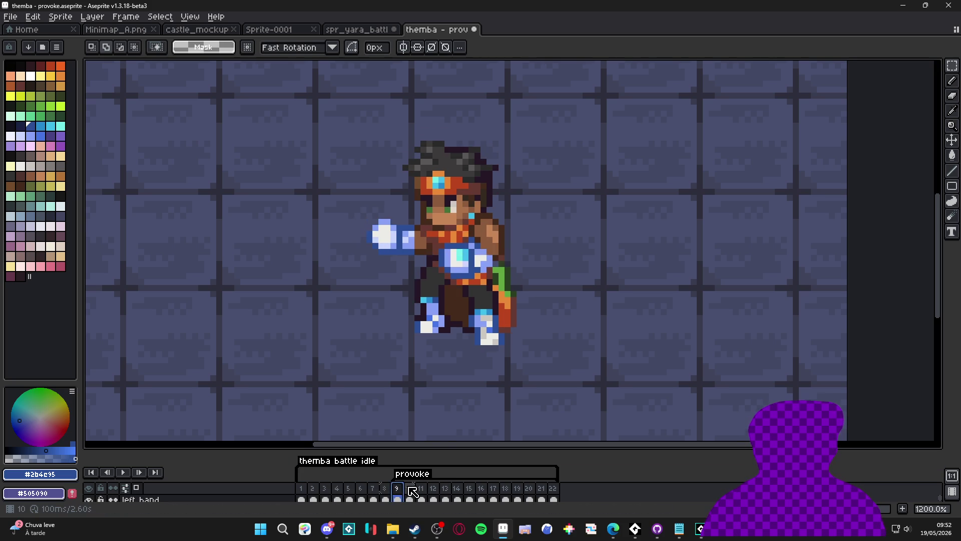
left_click(415, 490)
left_click(421, 489)
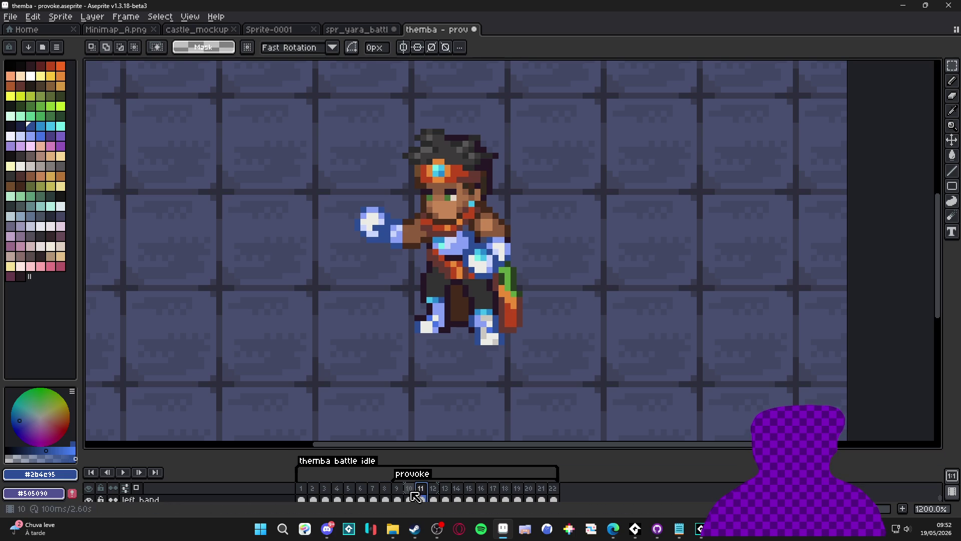
left_click(398, 491)
left_click(409, 490)
left_click(423, 490)
scroll(400, 243, "up", 3)
Step: Shift the glowing hand one pixel left and move the arm pixels out toward it
key("v")
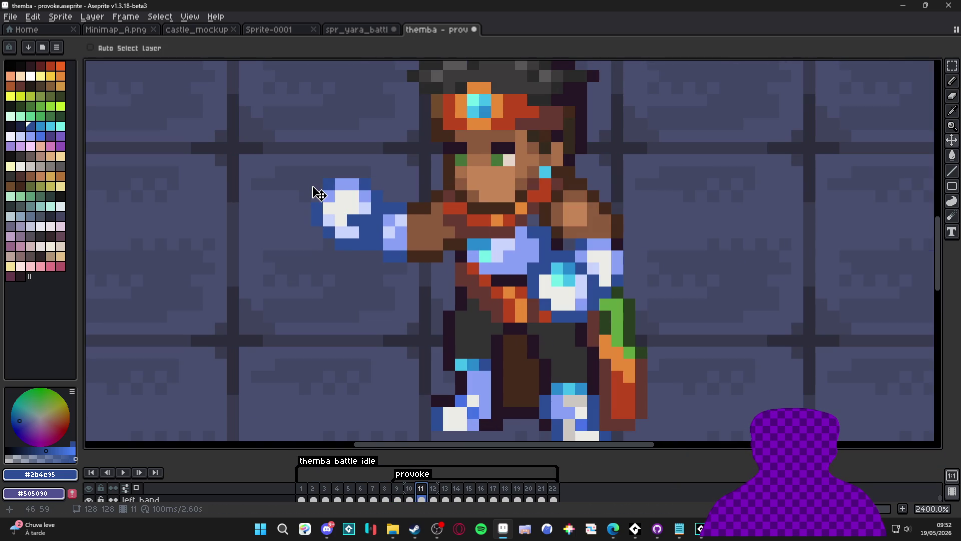
key("m")
left_click_drag(273, 164, 373, 276)
left_click_drag(354, 224, 342, 225)
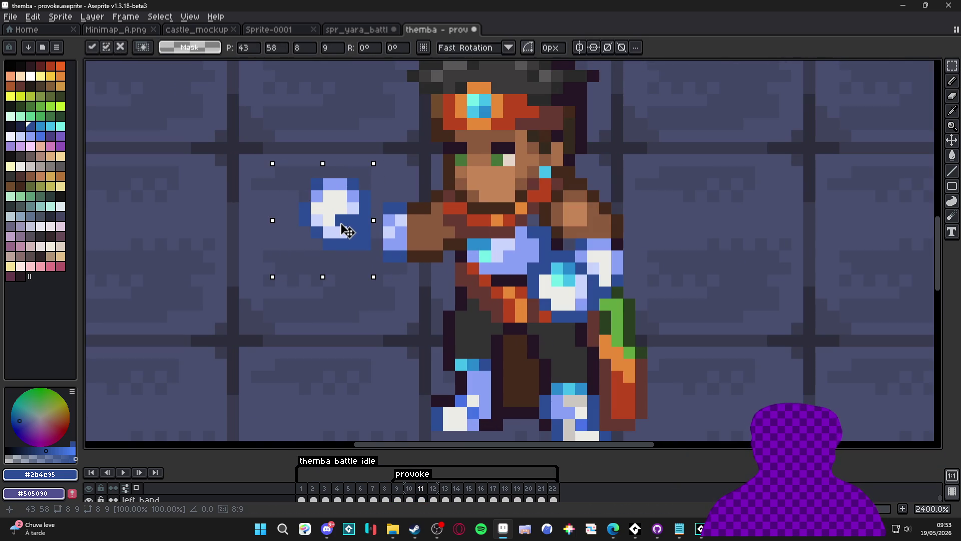
mouse_move(440, 260)
left_mouse_down()
mouse_move(383, 201)
mouse_move(430, 276)
left_mouse_up()
left_click_drag(396, 230, 408, 229)
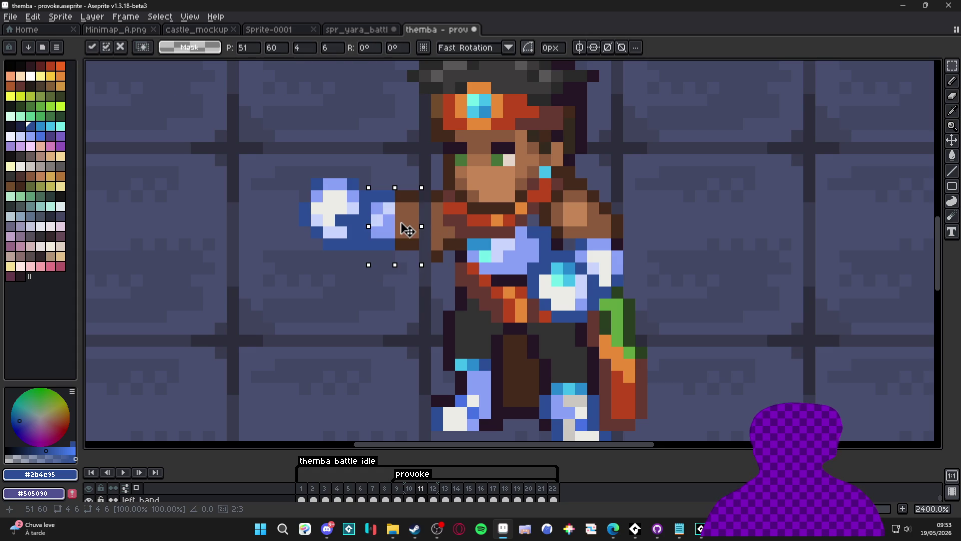
key("b")
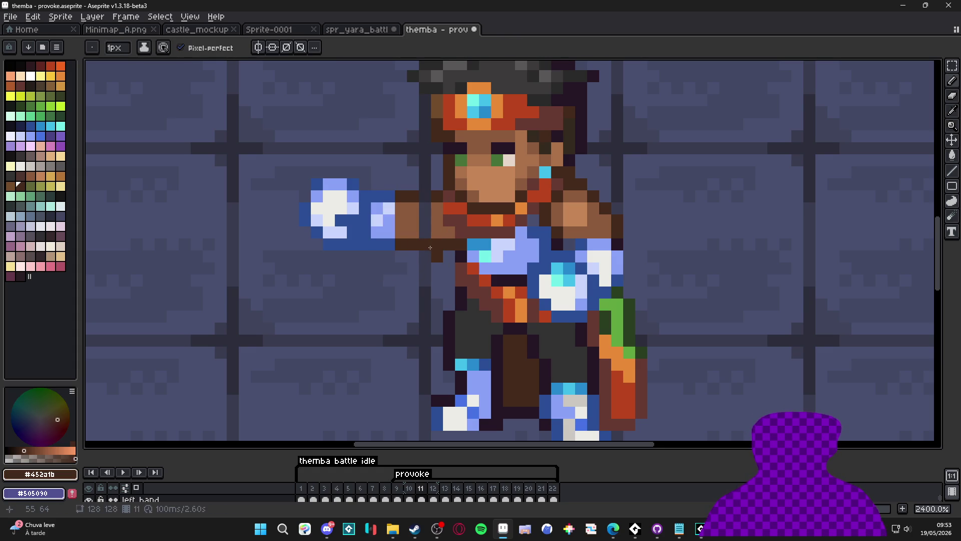
Step: Pick the brown skin tone from the arm, then raise the hand and forearm one pixel
key("alt")
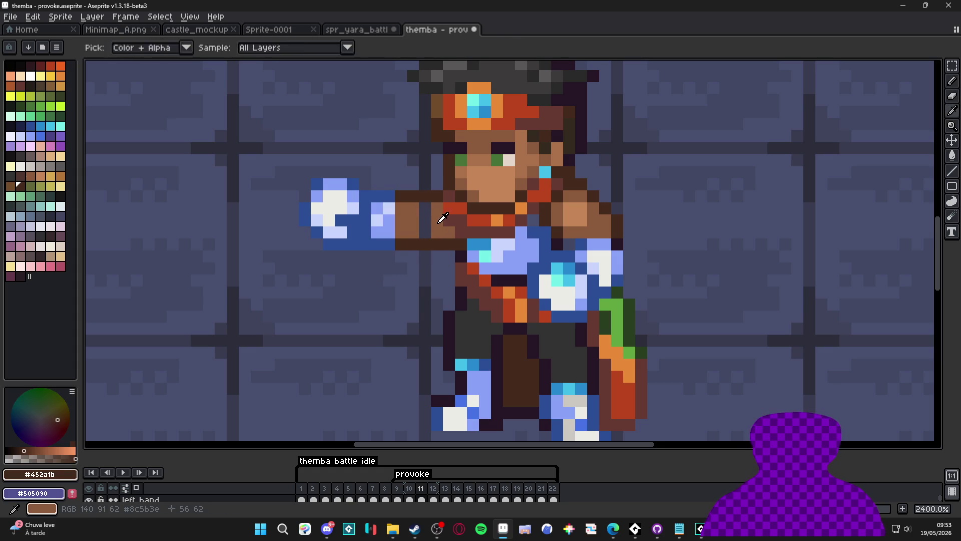
left_click(443, 218, "alt")
scroll(424, 244, "down", 3)
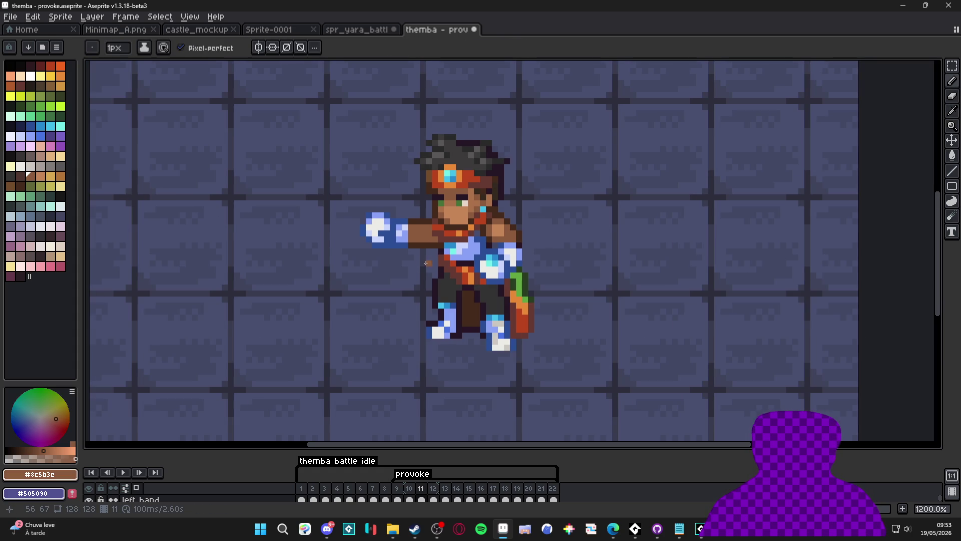
key("m")
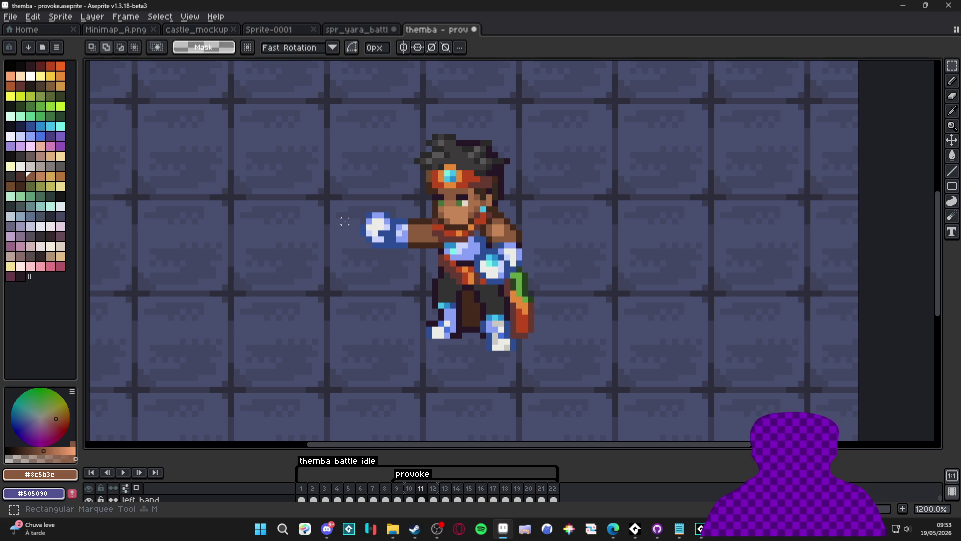
scroll(361, 229, "up", 3)
left_click_drag(339, 197, 483, 303)
left_click(443, 272)
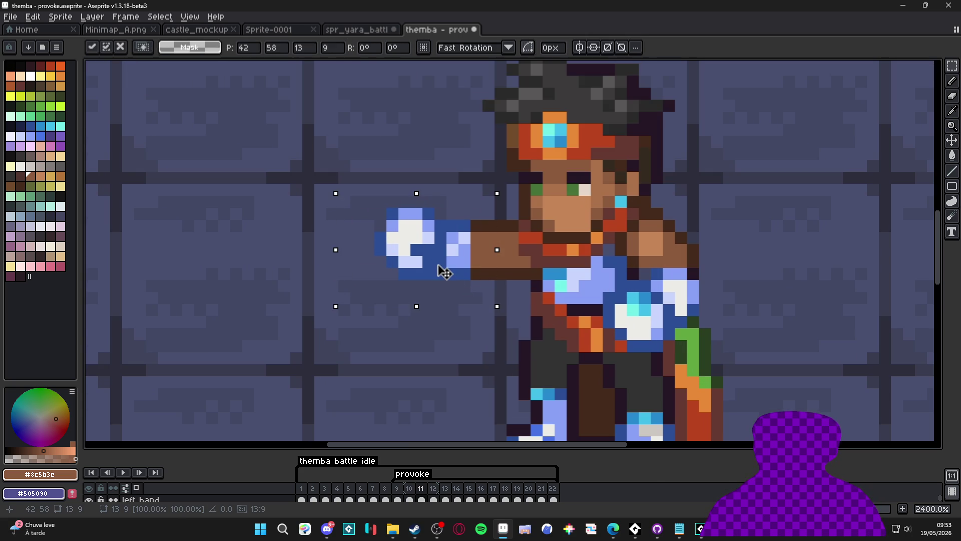
left_click_drag(438, 260, 435, 255)
key("ctrl+d")
scroll(435, 281, "down", 3)
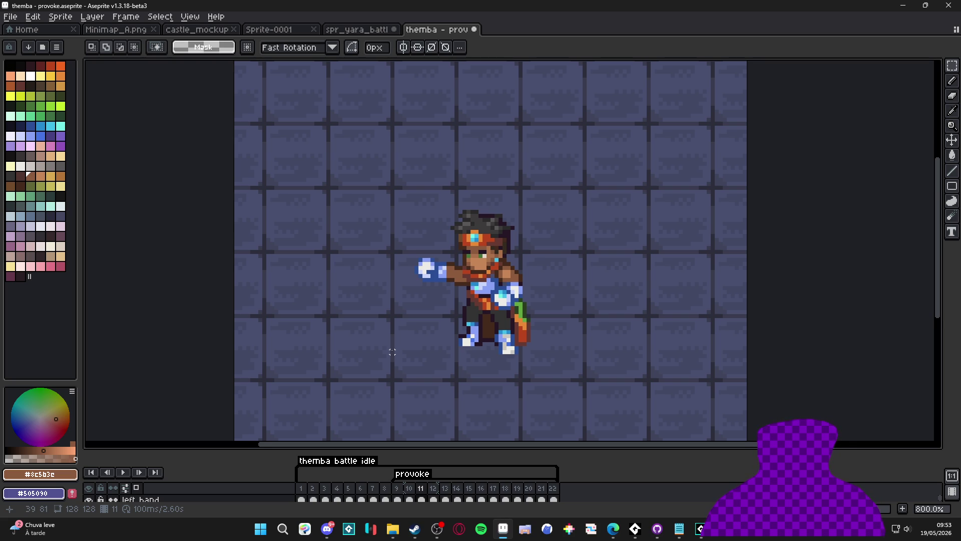
Step: Step through frames 9, 10 and 11 twice to compare the poses
scroll(392, 352, "down", 1)
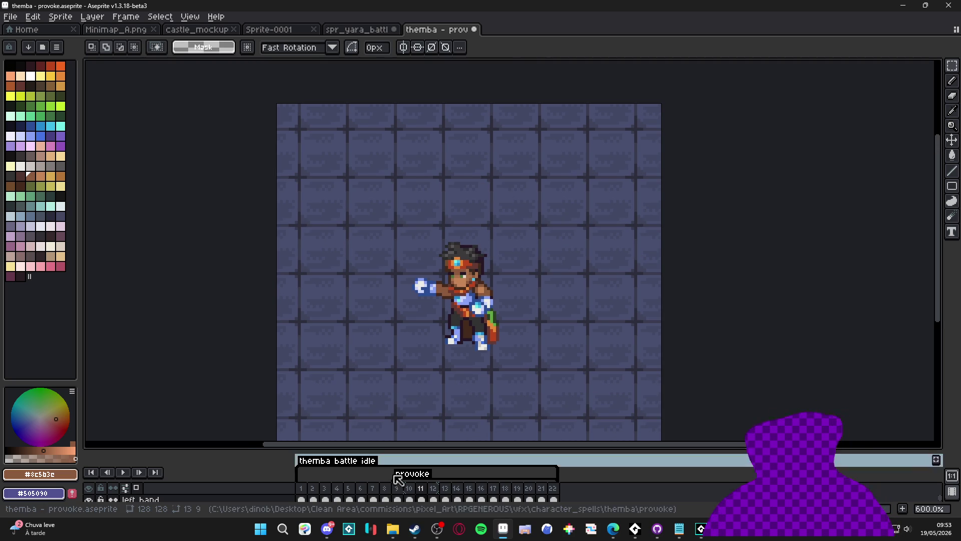
left_click(397, 489)
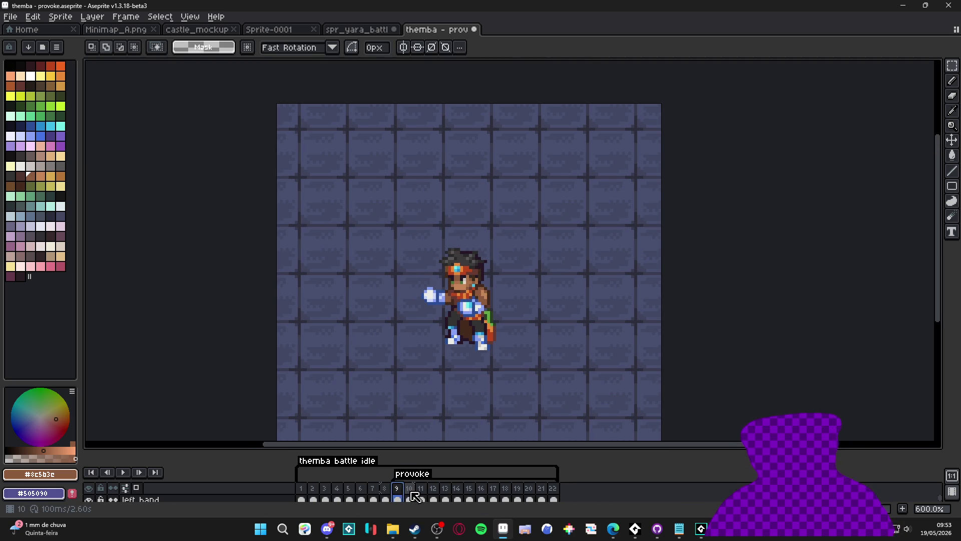
left_click(410, 496)
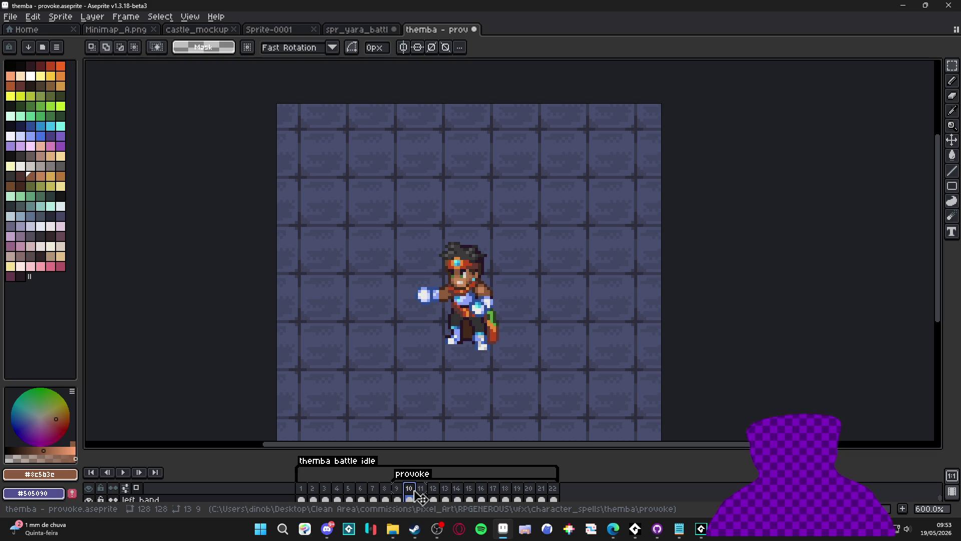
left_click(421, 498)
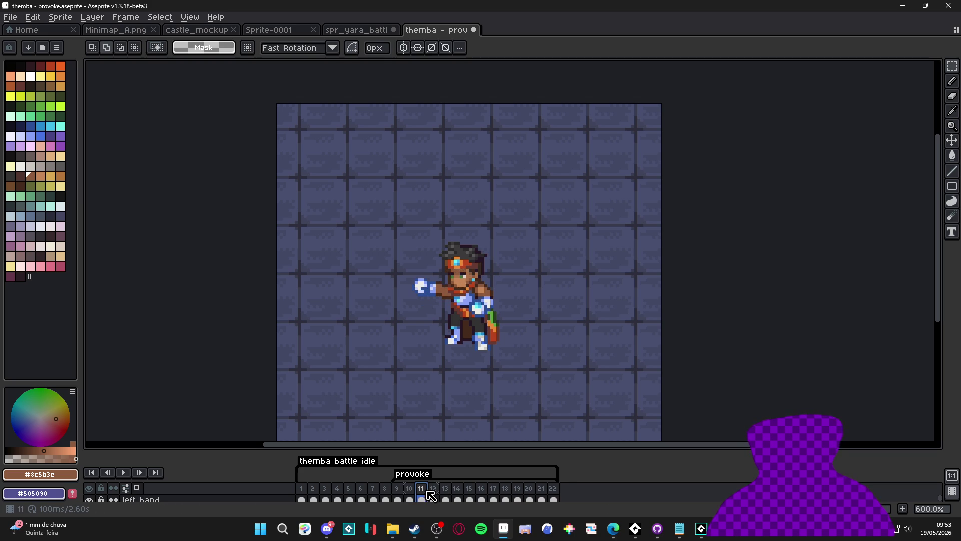
left_click(397, 498)
left_click(409, 498)
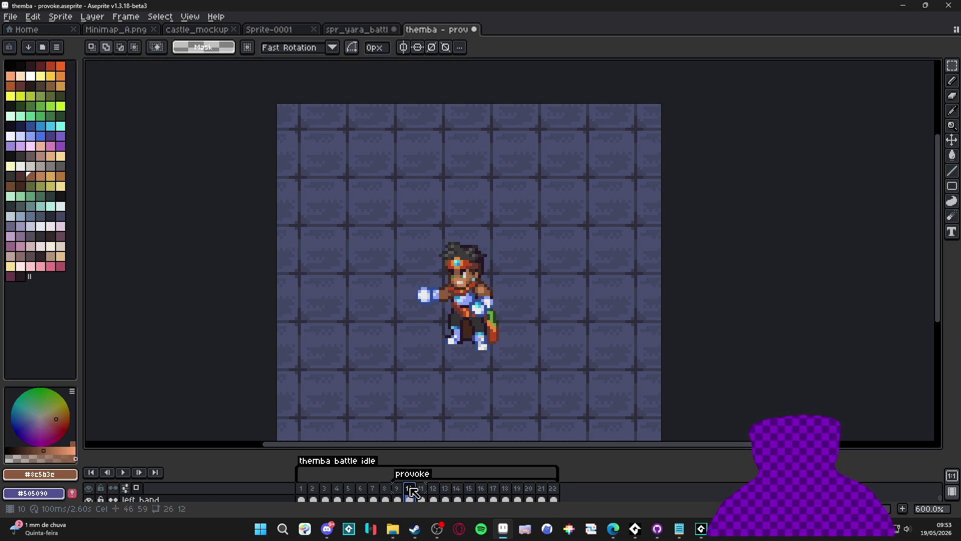
left_click(423, 497)
Step: Delete frame 11 and insert a new frame 11, restoring 22 frames
key("alt+c")
left_click(398, 496)
left_click(405, 493)
key("alt+n")
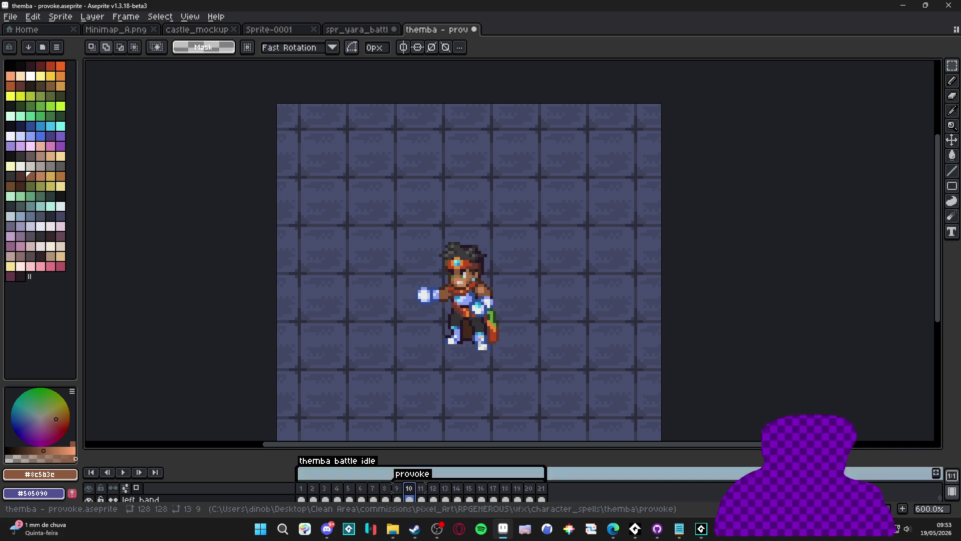
scroll(365, 306, "up", 6)
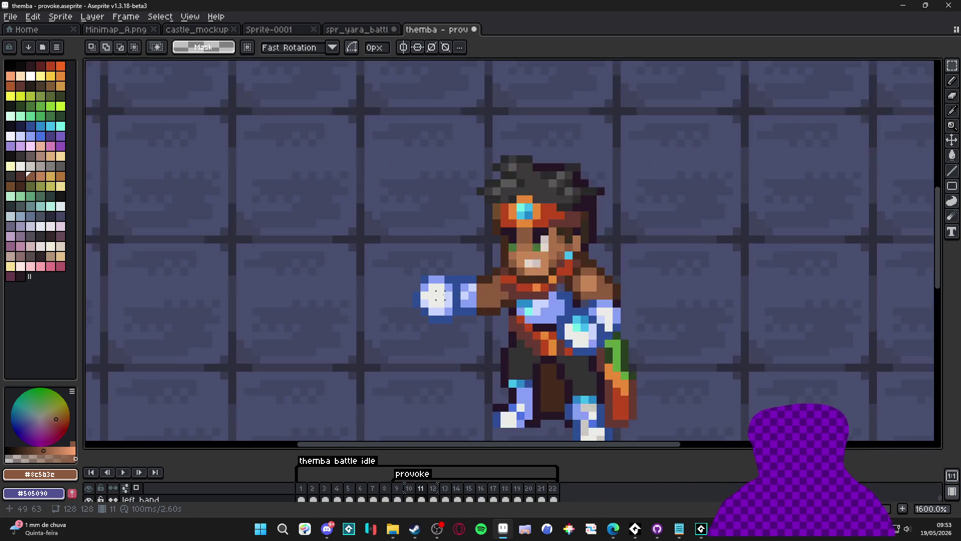
Step: Compare frame 11 with frame 9, then shift its glowing hand one pixel up and right
left_click(398, 497)
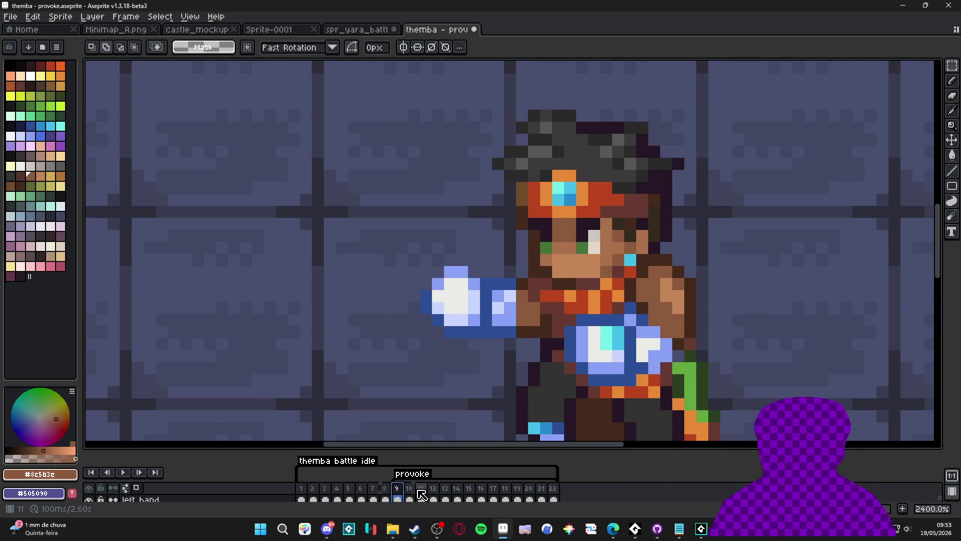
left_click(422, 496)
left_click(409, 498)
left_click(421, 498)
key("v")
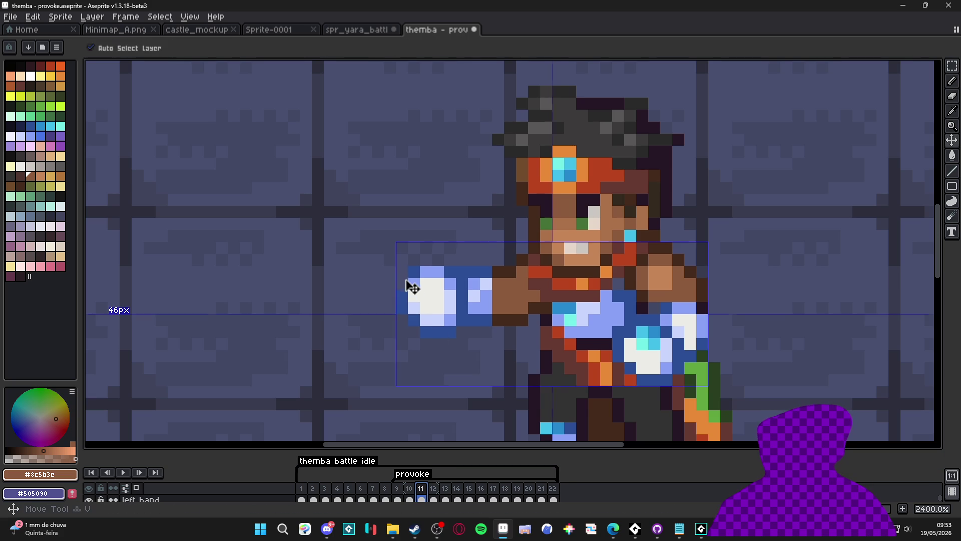
key("m")
left_click_drag(396, 266, 468, 353)
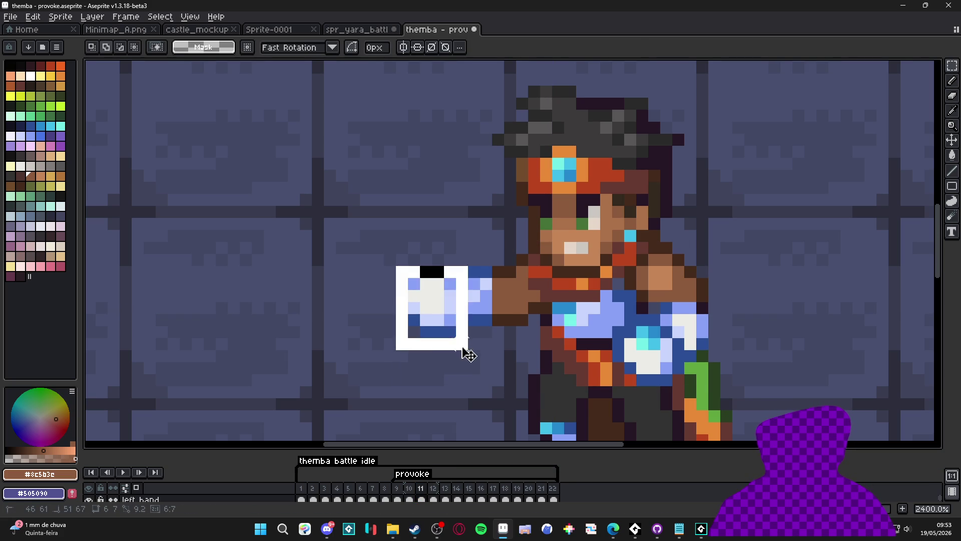
left_click_drag(445, 306, 445, 294)
key("Right")
key("Up")
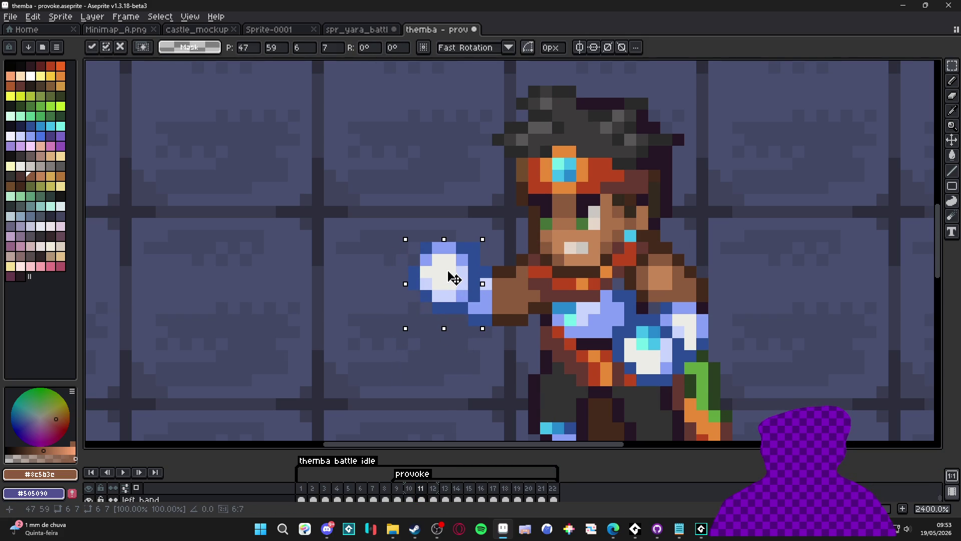
Step: Repaint two brown wrist pixels light blue and add a dark brown shadow pixel under the arm
key("b")
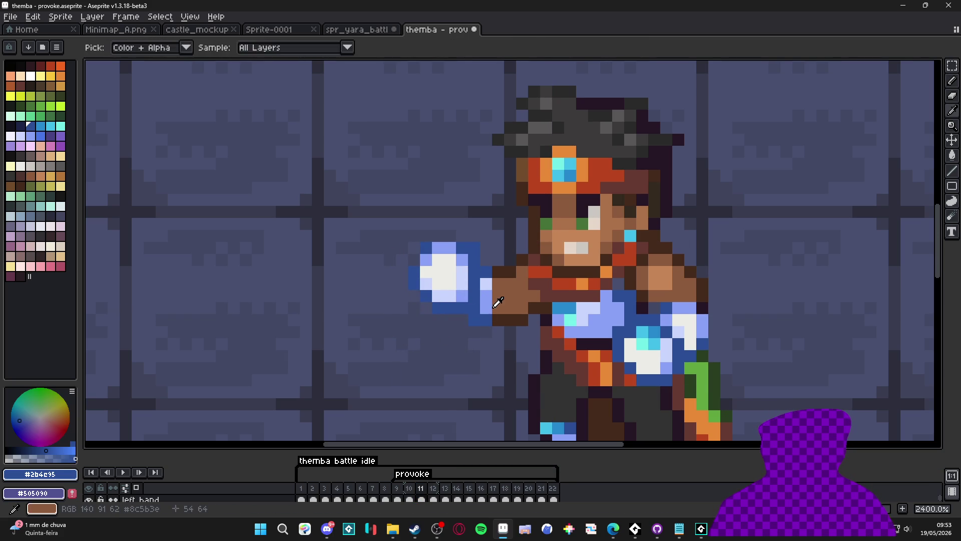
left_click(486, 288, "alt")
left_click(496, 283)
left_click(498, 296)
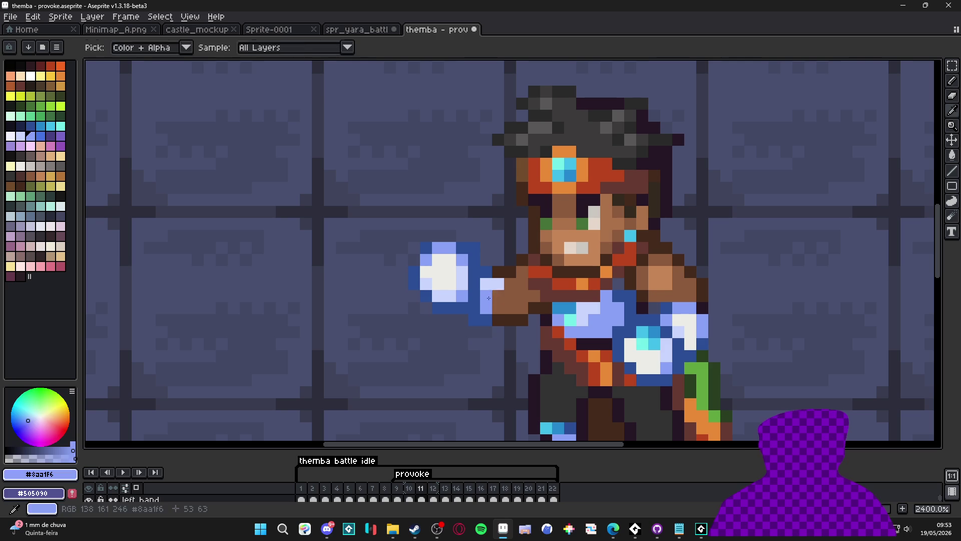
key("e")
key("b")
left_click(520, 319, "alt")
left_click(511, 329)
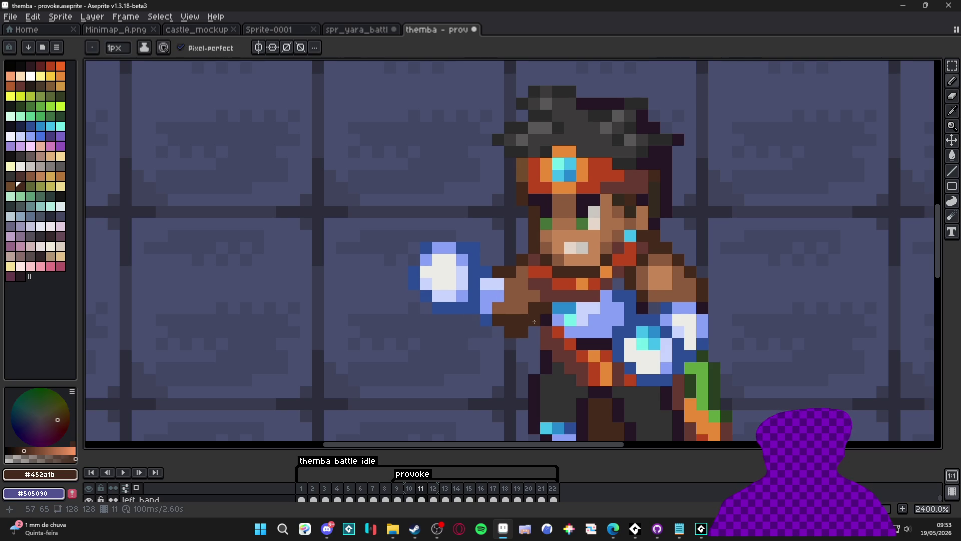
left_click(516, 322, "alt")
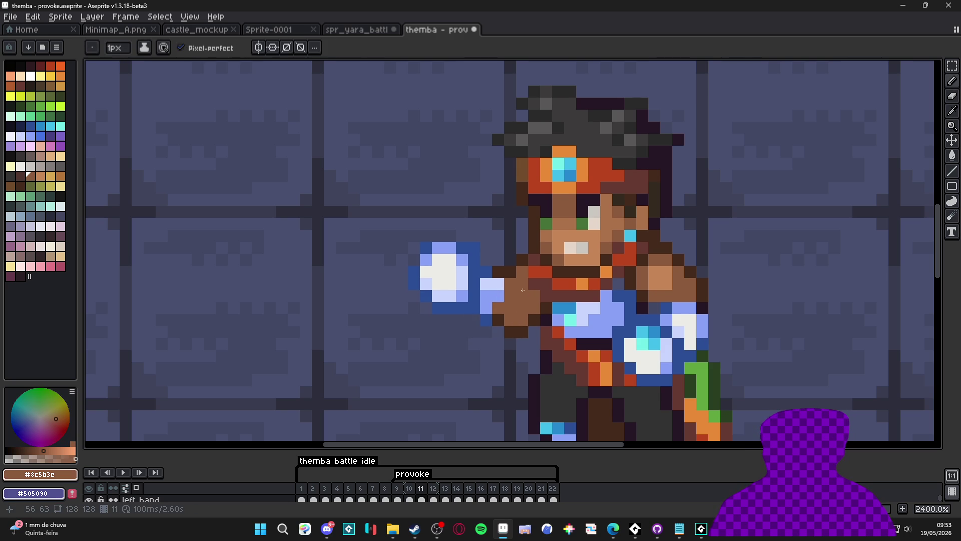
Step: Darken the pixel left of the eye and recolour the pixels around the eyebrow brown
left_click(513, 282, "alt")
key("e")
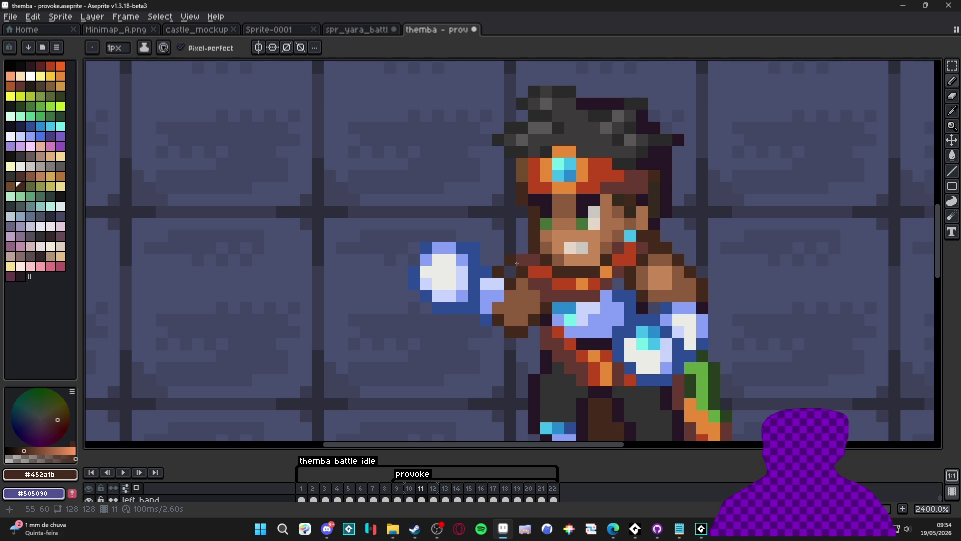
scroll(522, 296, "down", 2)
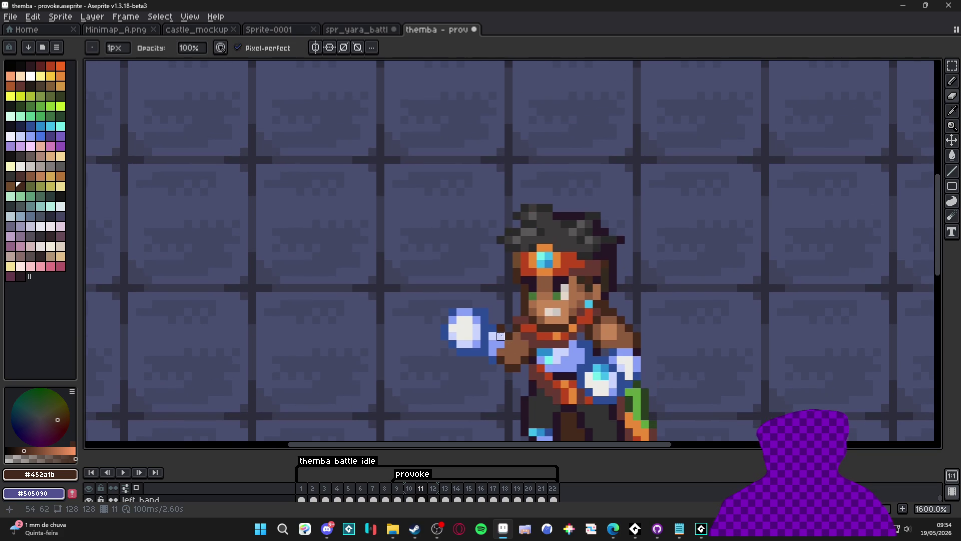
key("b")
left_click(495, 327, "alt")
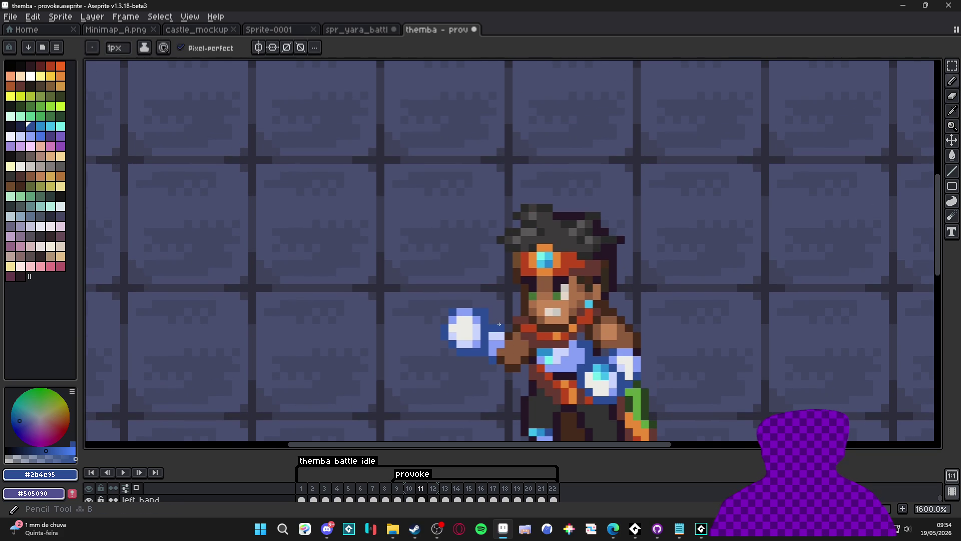
scroll(565, 286, "up", 3)
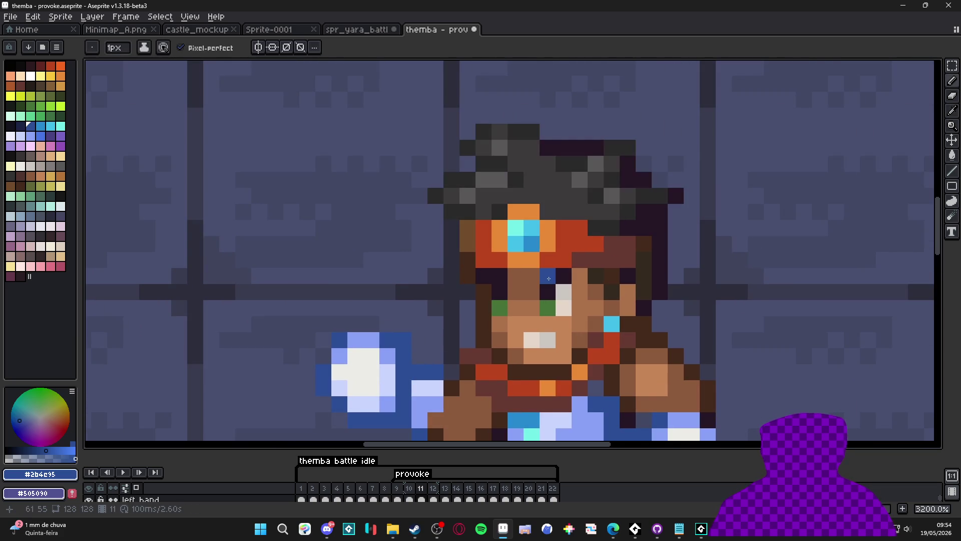
left_click(554, 276, "alt")
left_click(489, 287)
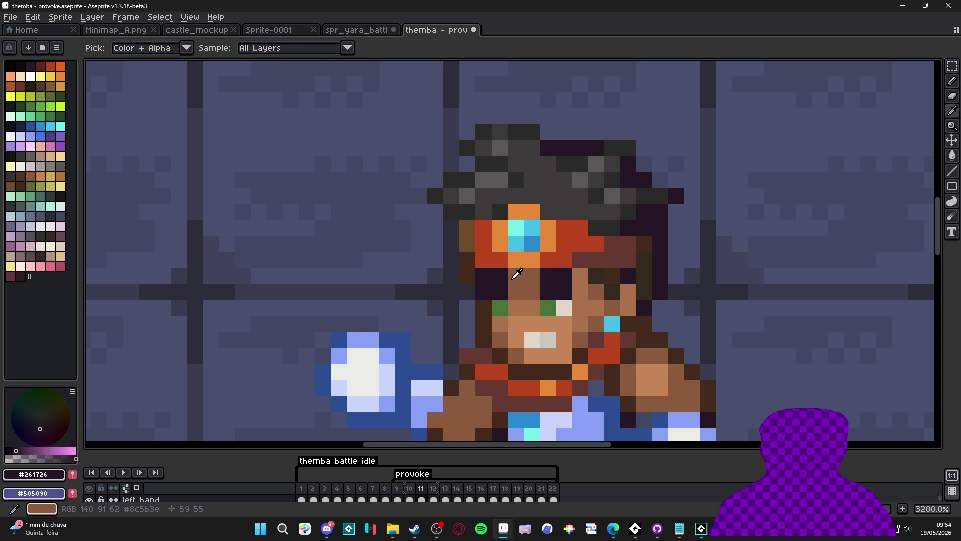
left_click(515, 275, "alt")
left_click(485, 276)
left_click(564, 276)
left_click(467, 278, "alt")
left_click(483, 276)
Step: Pick the face's skin tone and step through frames 9–11 to compare the pose
scroll(550, 335, "down", 3)
scroll(550, 334, "up", 3)
left_click(551, 334, "alt")
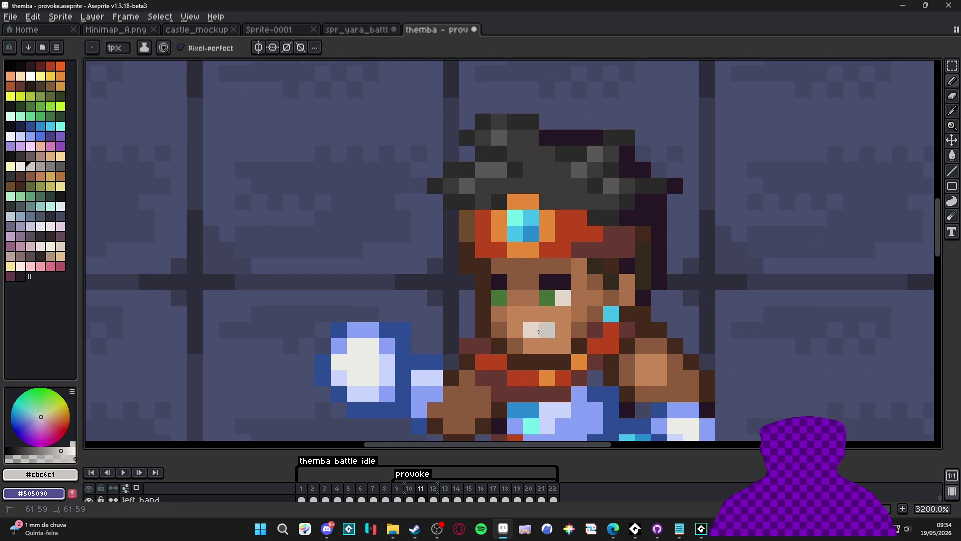
scroll(541, 343, "down", 3)
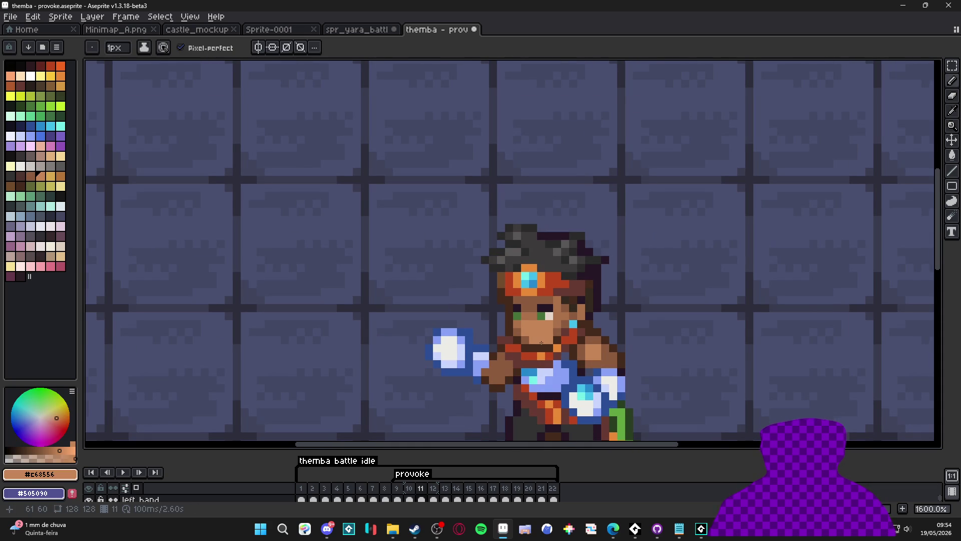
scroll(538, 346, "down", 3)
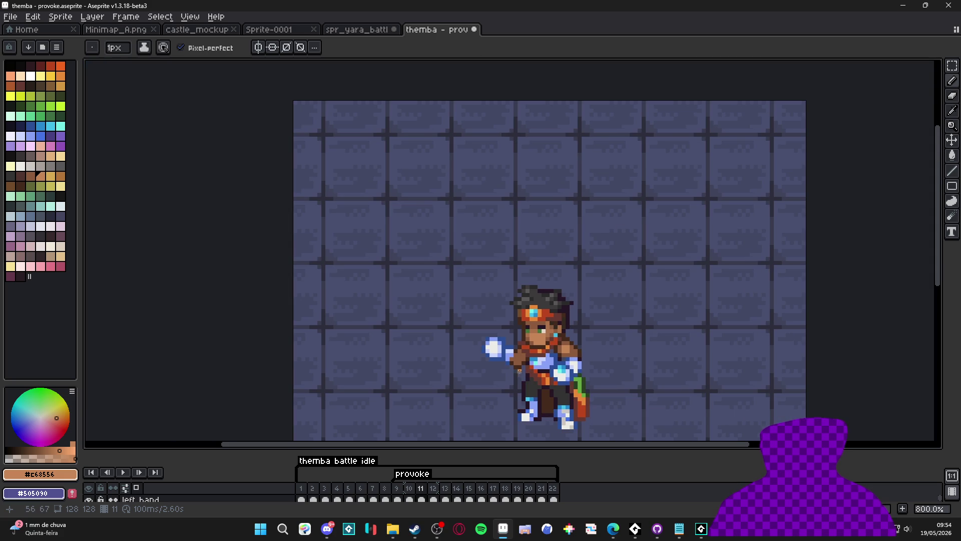
scroll(519, 370, "up", 4)
left_click(410, 492)
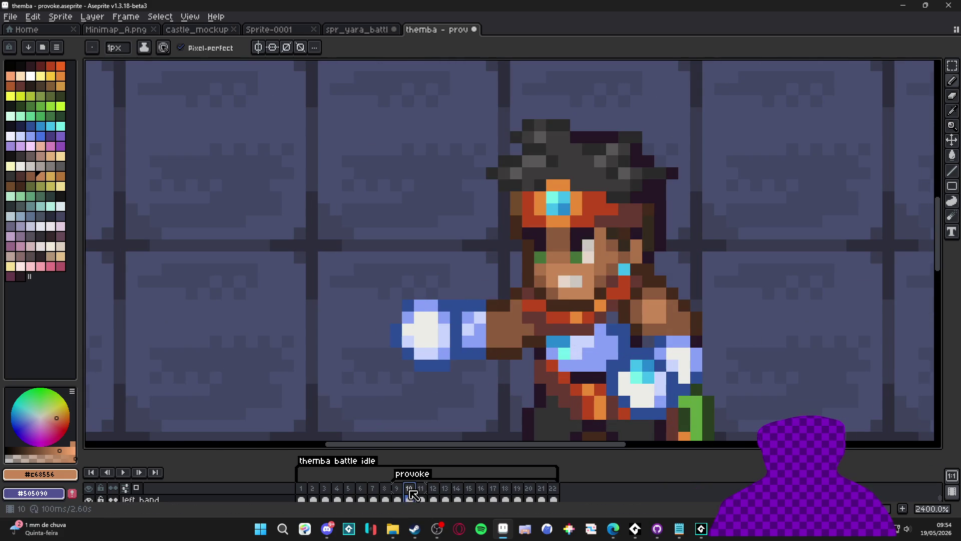
key("Right")
left_click(398, 493)
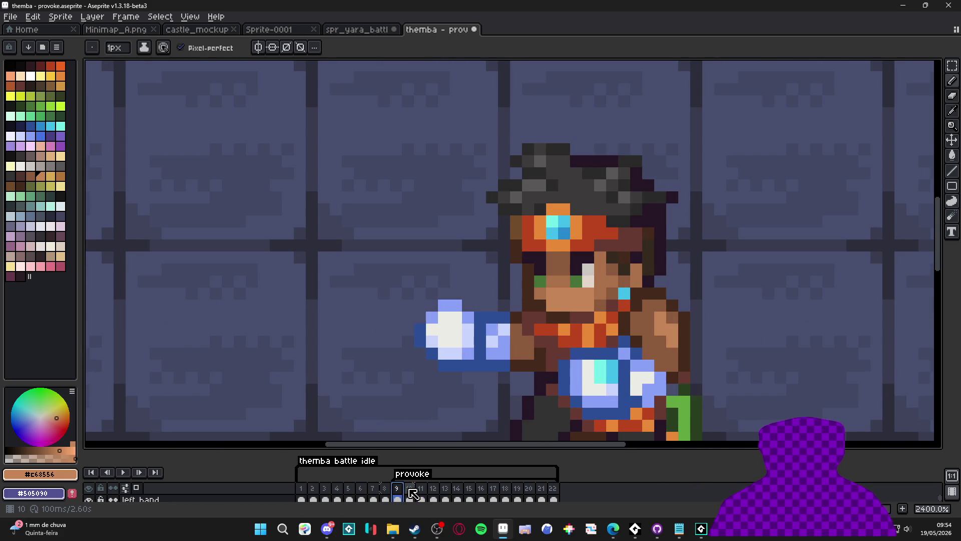
left_click(409, 493)
left_click(422, 493)
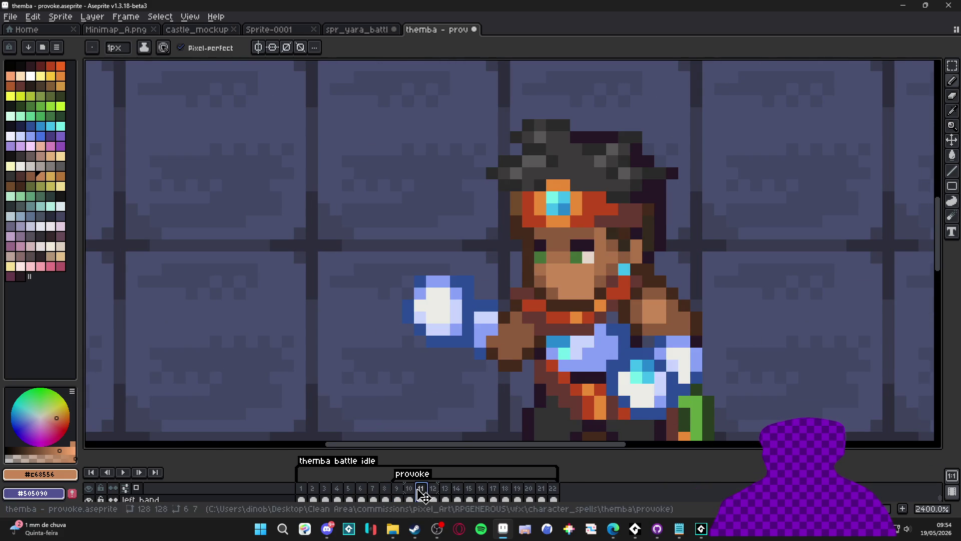
Step: Paint a dark blue outline pixel on the hand and open the animation preview with F7
scroll(465, 306, "down", 3)
scroll(465, 305, "down", 1)
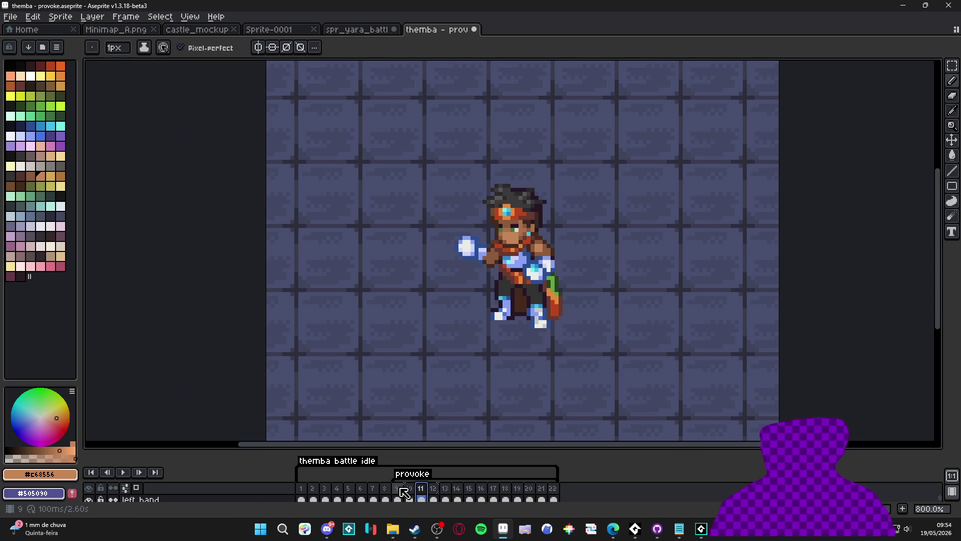
scroll(478, 246, "up", 5)
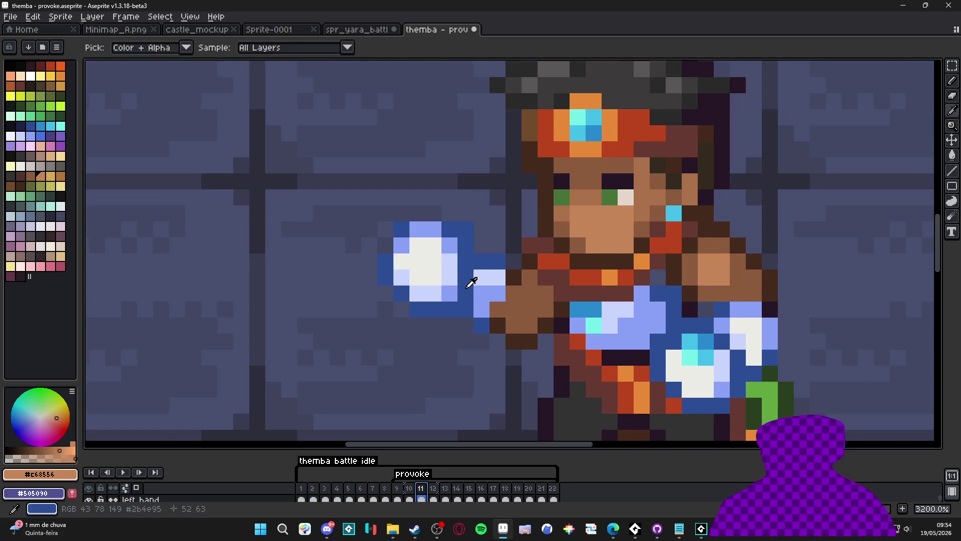
left_click(470, 279, "alt")
left_click(433, 276)
key("ctrl+z")
left_click(438, 290)
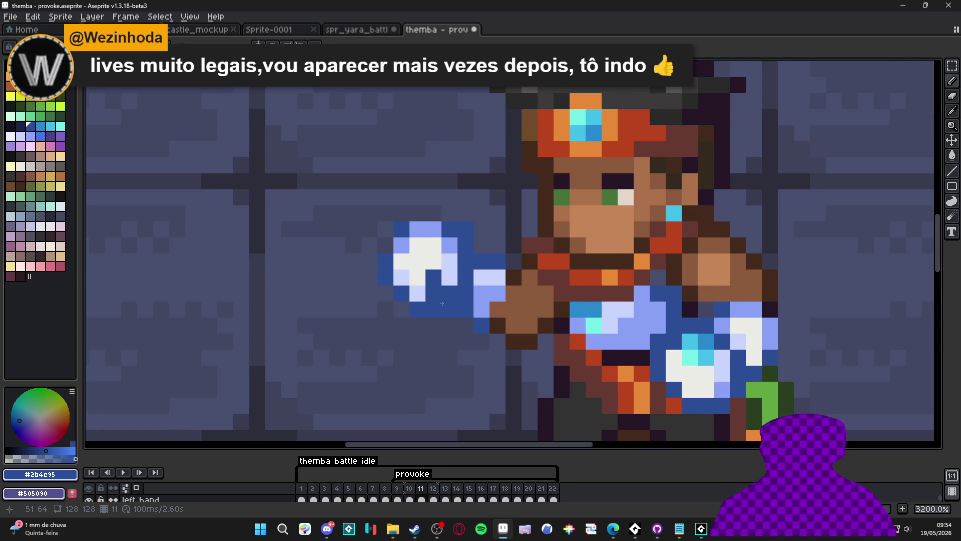
scroll(455, 325, "down", 3)
scroll(455, 317, "up", 3)
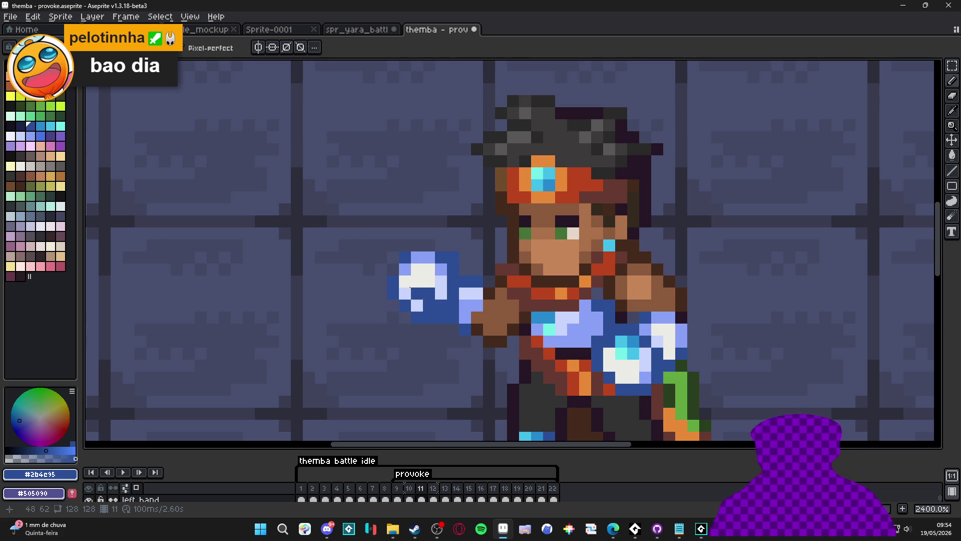
scroll(428, 284, "down", 1)
key("F7")
Step: Create a new ignite tag spanning frames 9–11
left_click_drag(396, 488, 429, 493)
right_click(429, 493)
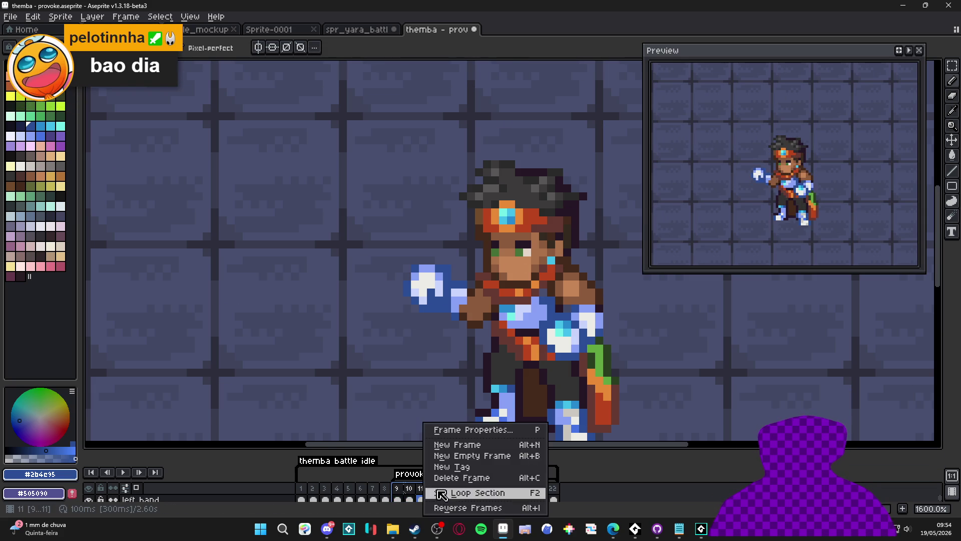
left_click(481, 467)
type("ignit")
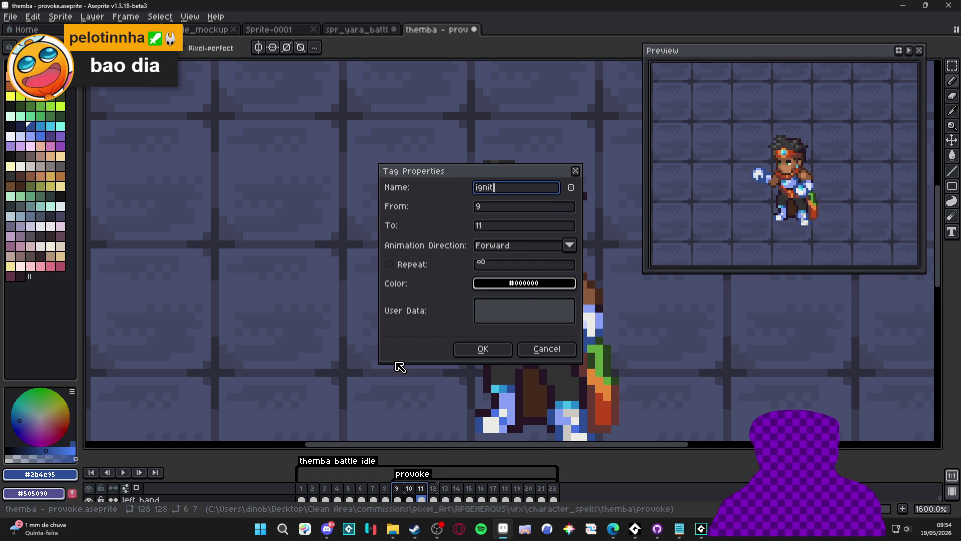
type("e")
key("Return")
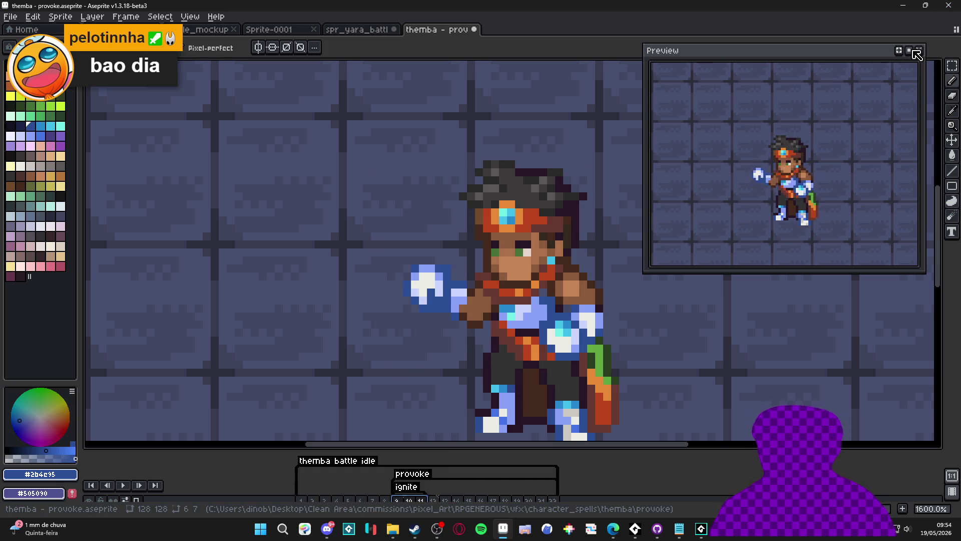
Step: Move the selected glowing hand pixels on frame 11 one pixel down and one right
scroll(458, 219, "down", 1)
scroll(459, 219, "down", 2)
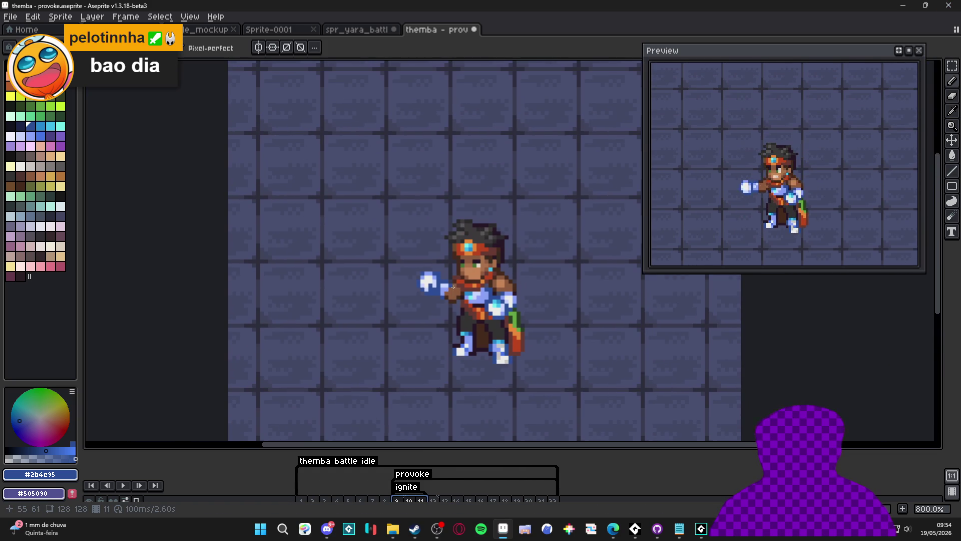
scroll(510, 317, "up", 2)
key("v")
scroll(509, 317, "up", 3)
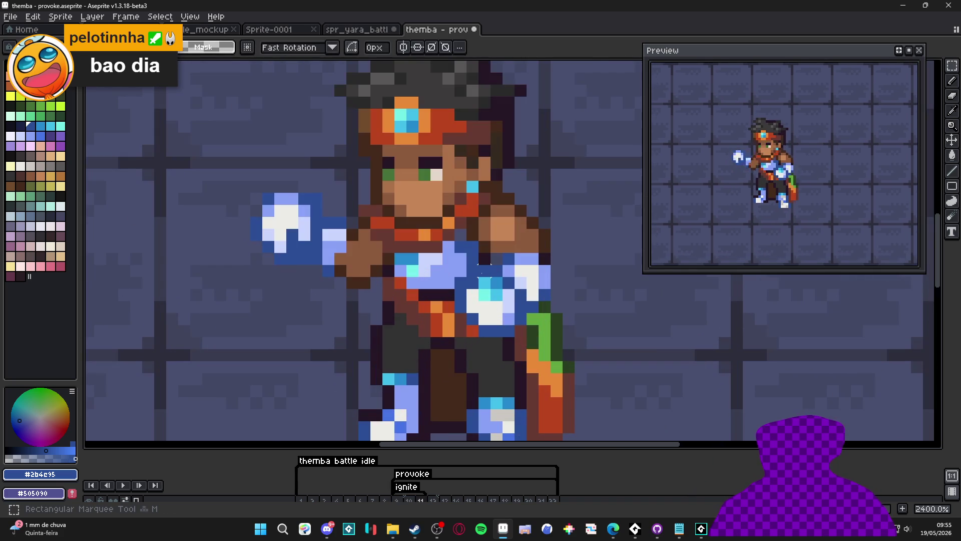
left_click_drag(473, 271, 530, 350)
scroll(515, 321, "up", 3)
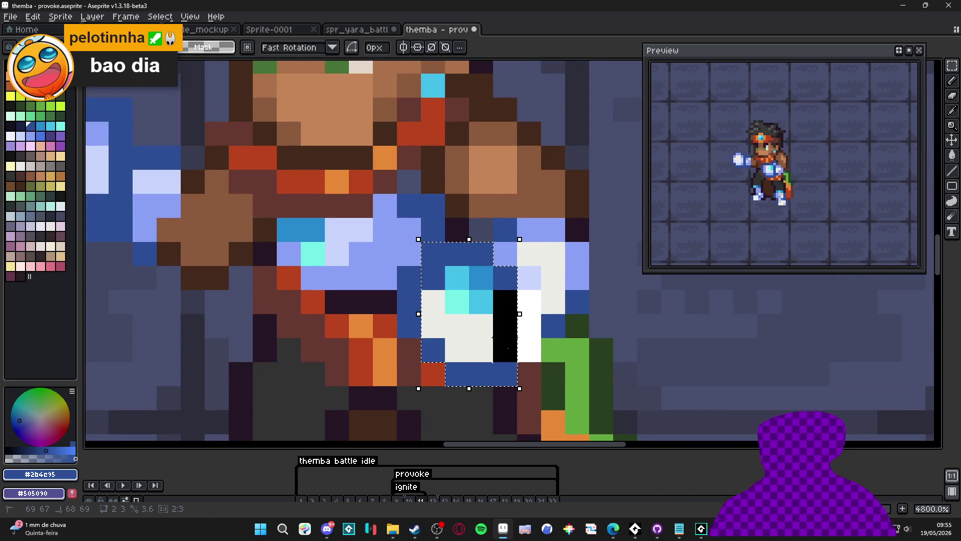
left_click(409, 326)
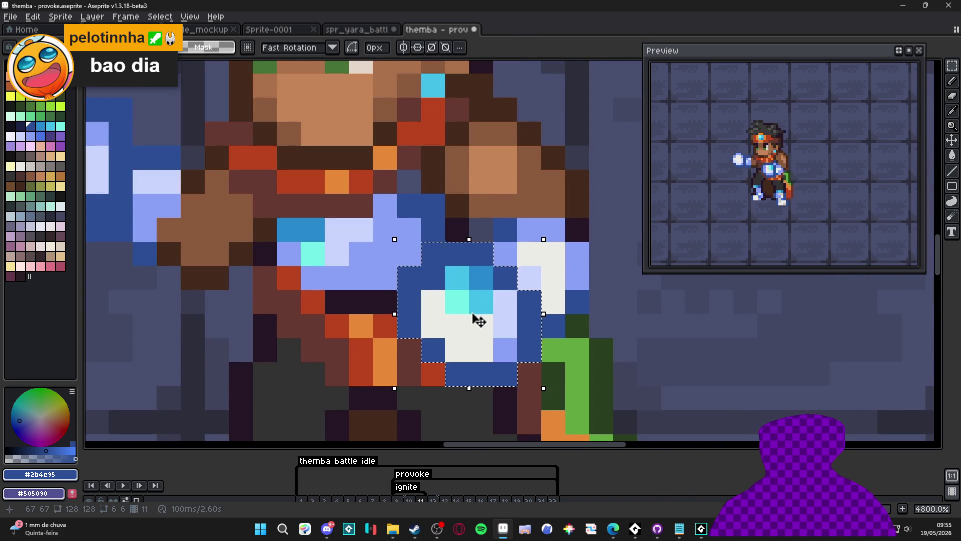
key("Down")
key("Right")
key("b")
Step: Repaint a light-blue pixel dark blue and sample the brown and dark outline colours
left_click(505, 254)
scroll(461, 255, "down", 3)
scroll(481, 270, "up", 1)
left_click(489, 272, "alt")
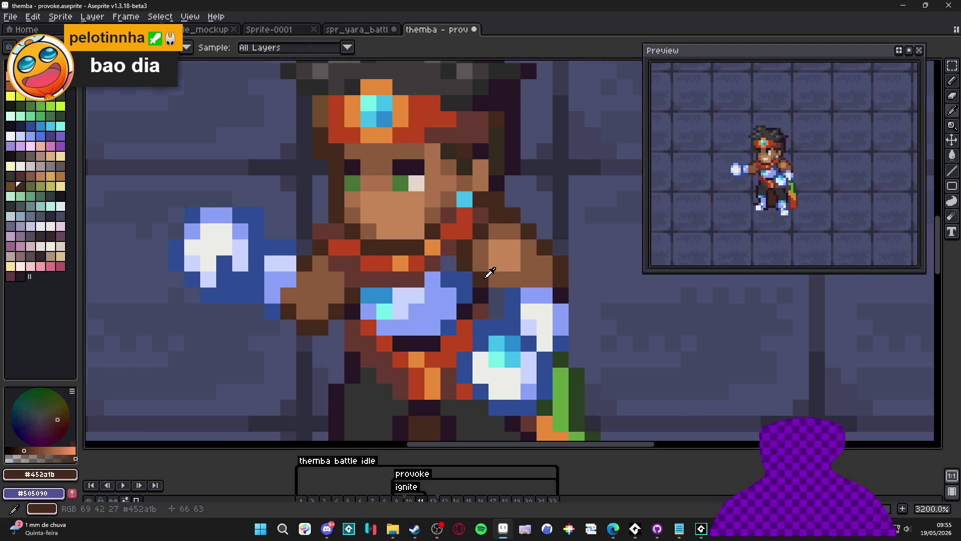
scroll(500, 315, "down", 1)
scroll(499, 314, "down", 2)
scroll(496, 315, "up", 1)
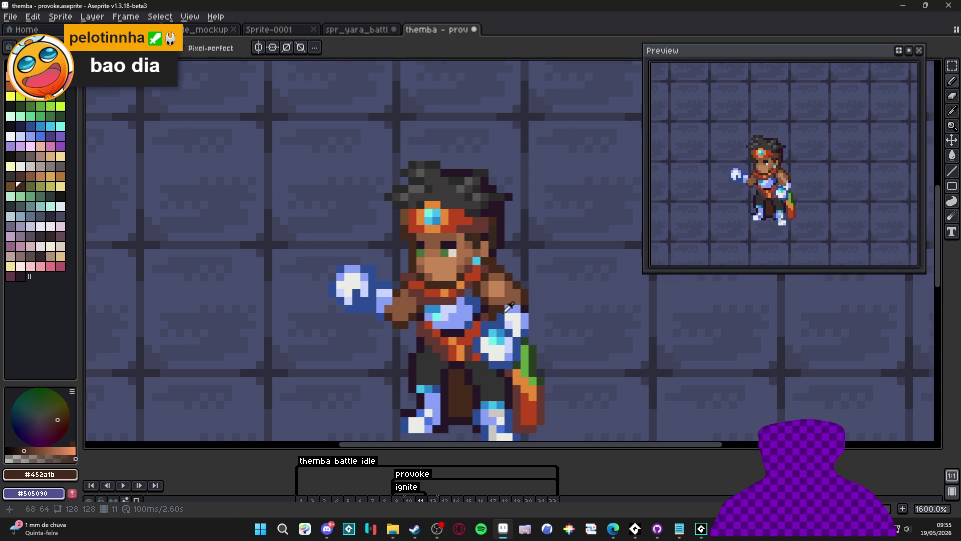
left_click(493, 315, "alt")
scroll(493, 316, "up", 1)
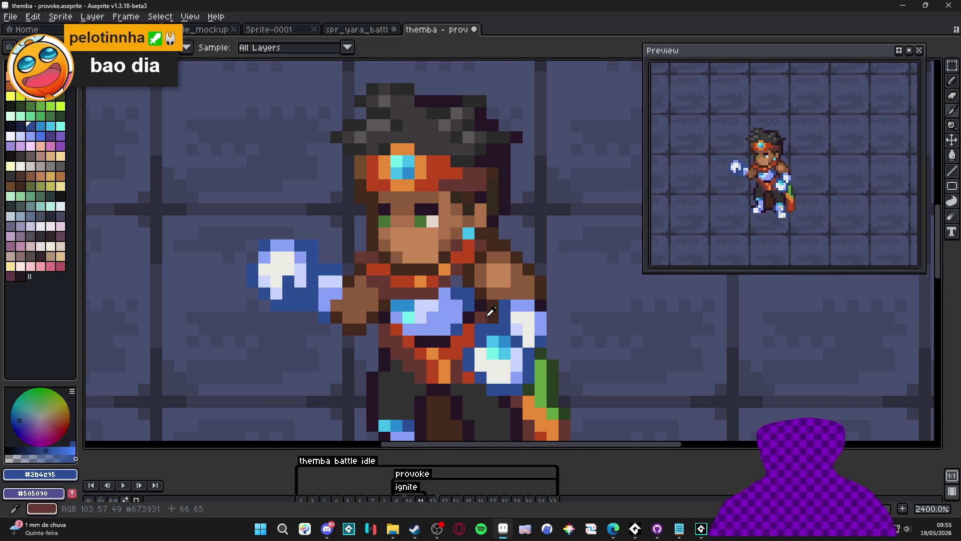
left_click(489, 307, "alt")
left_click(488, 316, "alt")
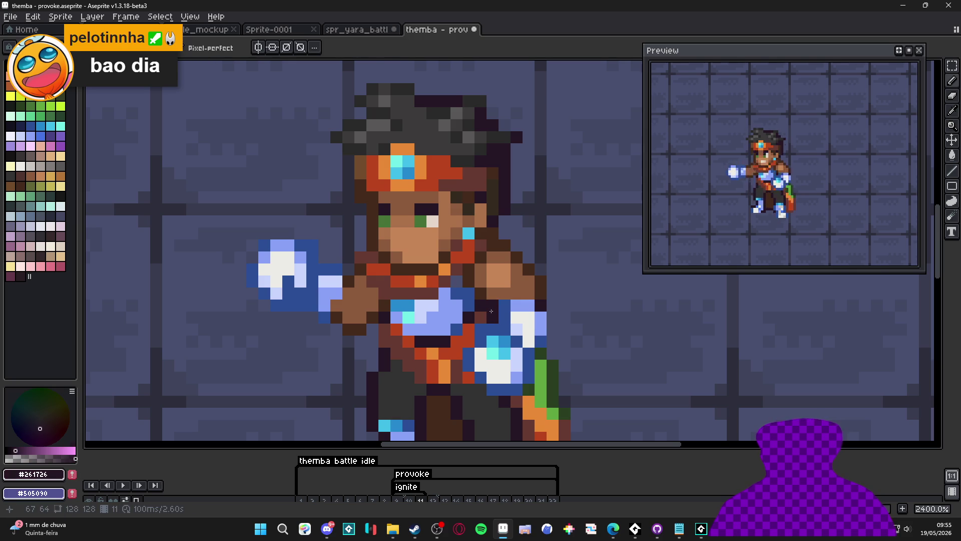
scroll(502, 353, "down", 3)
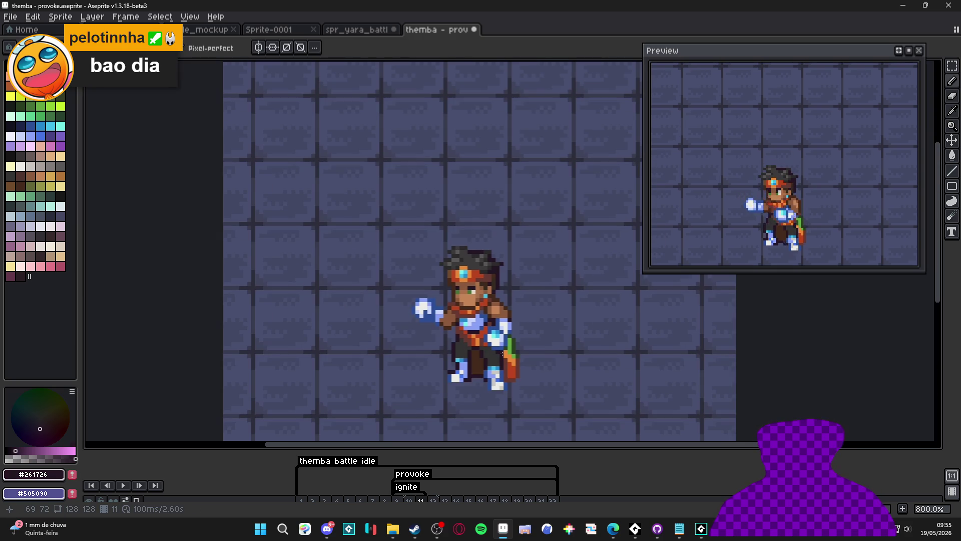
scroll(469, 449, "down", 2)
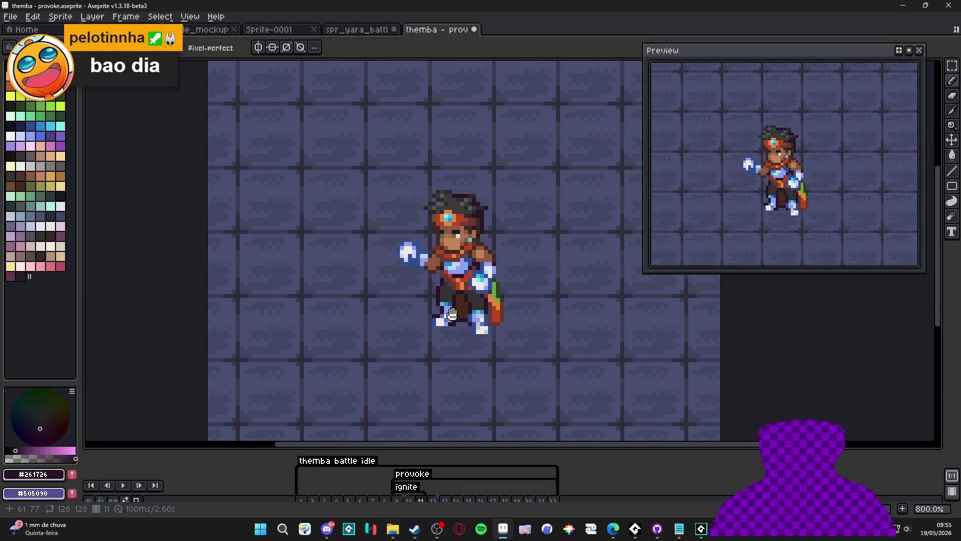
Step: Enlarge the timeline and duplicate frame 11 as a new frame
left_click_drag(464, 451, 464, 357)
left_click(409, 414)
left_click(421, 413)
right_click(421, 414)
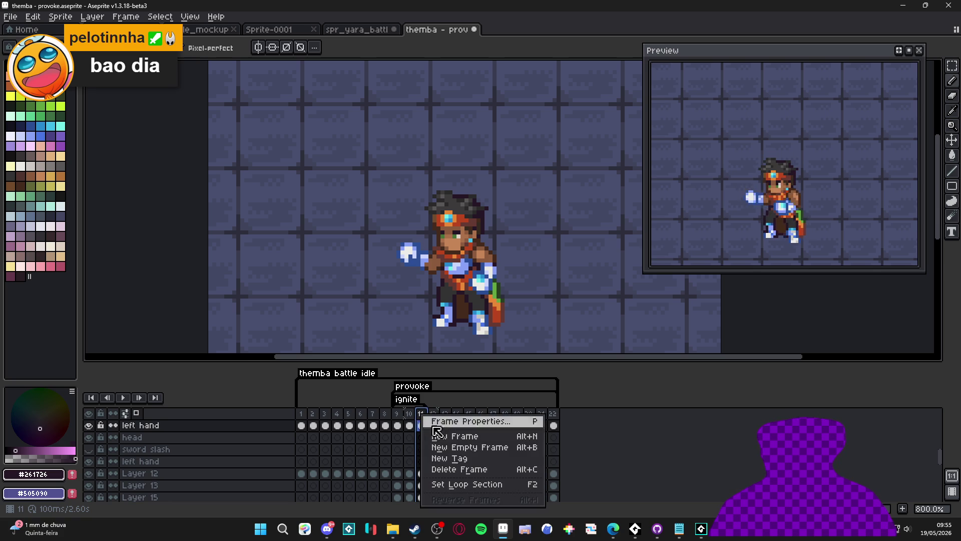
left_click(425, 418)
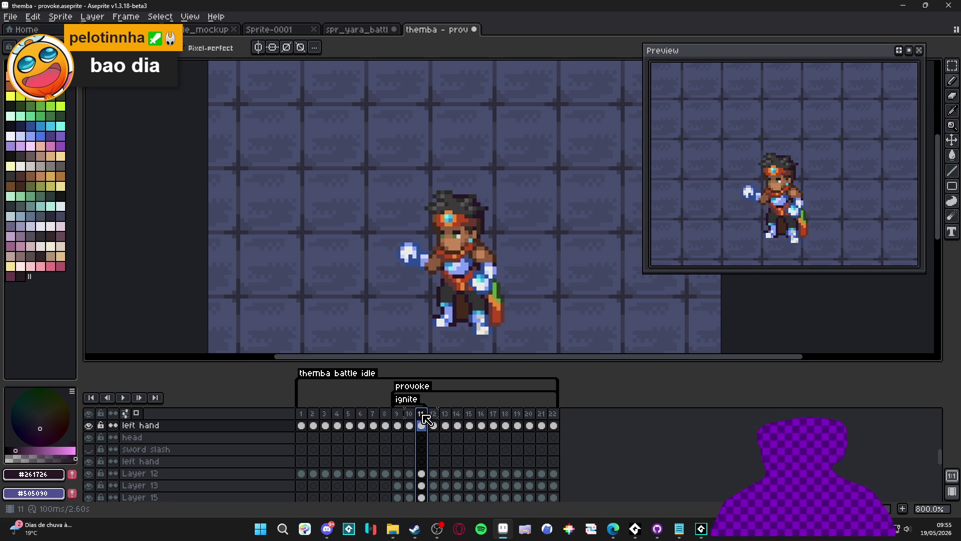
key("alt+n")
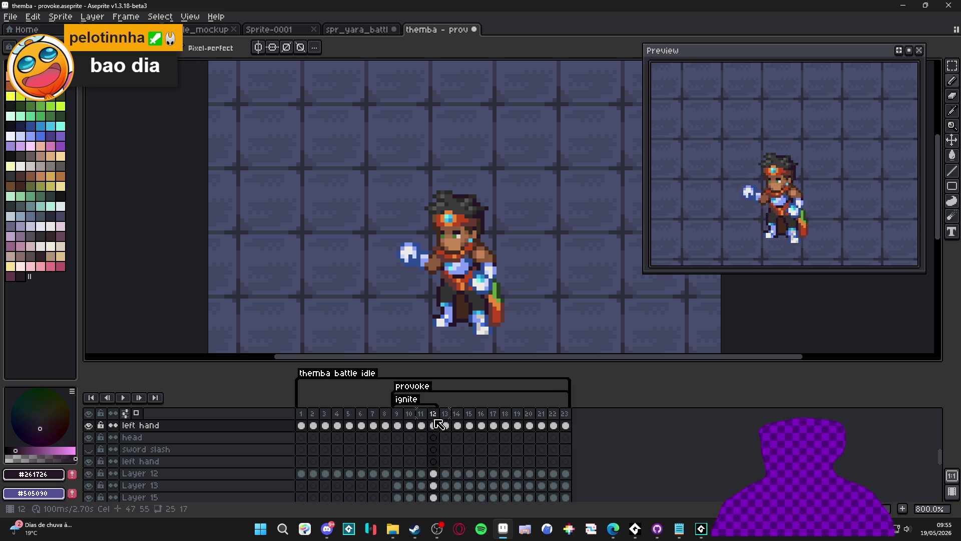
Step: Set frame 11's duration to 50 and move to frame 12
double_click(422, 415)
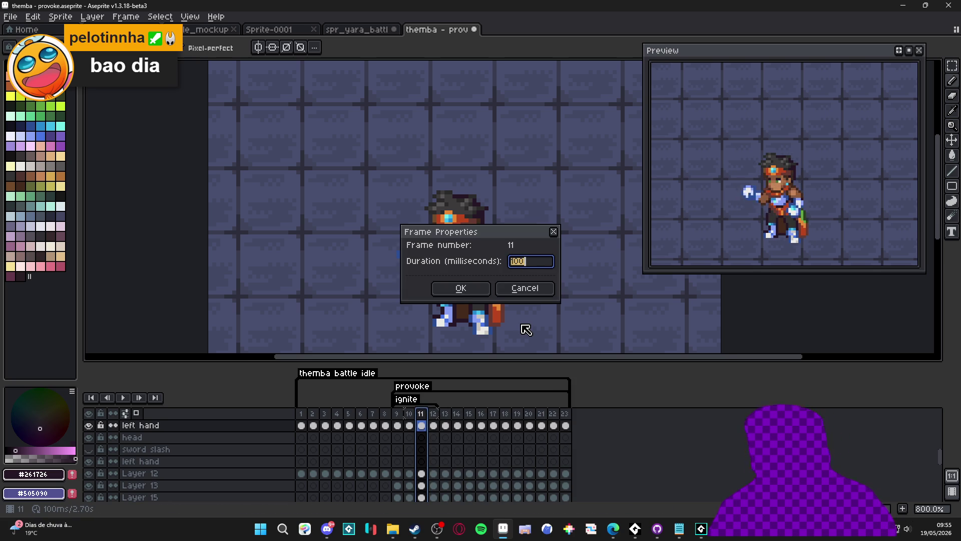
type("50")
key("Return")
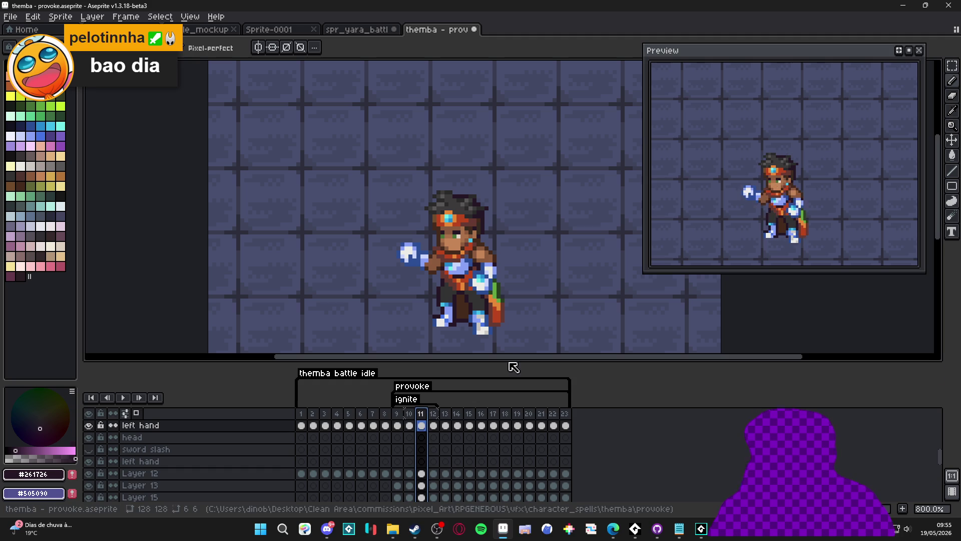
left_click(434, 415)
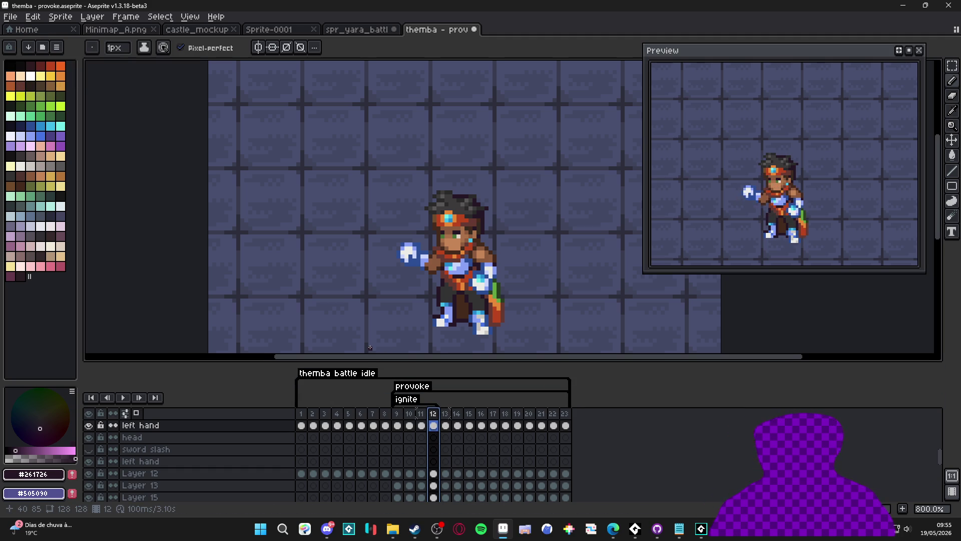
Step: Select the hand pixels on frame 12, reposition them and drop the selection
scroll(399, 253, "up", 3)
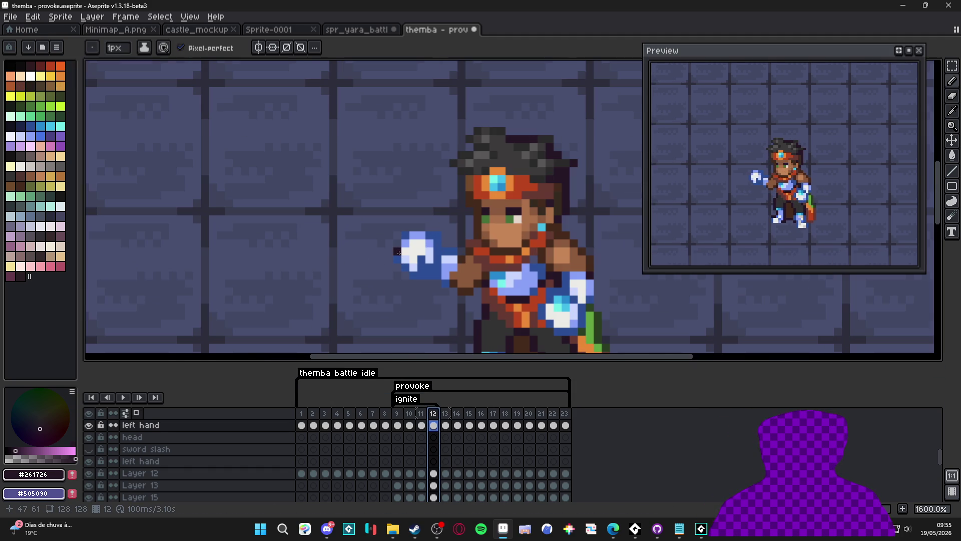
scroll(350, 275, "up", 1)
key("m")
mouse_move(461, 288)
left_mouse_down()
mouse_move(366, 204)
mouse_move(386, 234)
left_mouse_up()
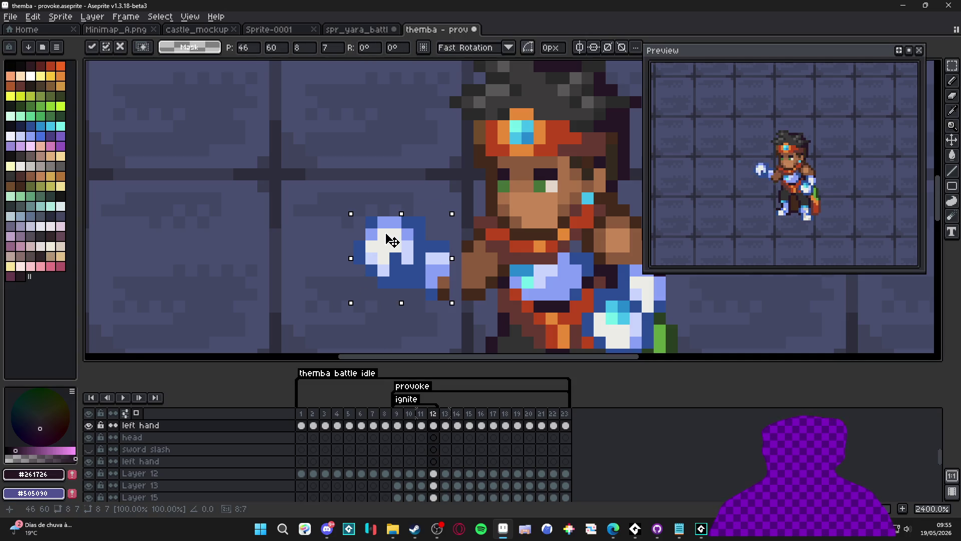
key("ctrl+d")
Step: Touch up the arm beside the hand with dark brown and lighter brown #8c5b3c pixels
key("b")
left_click(482, 283, "alt")
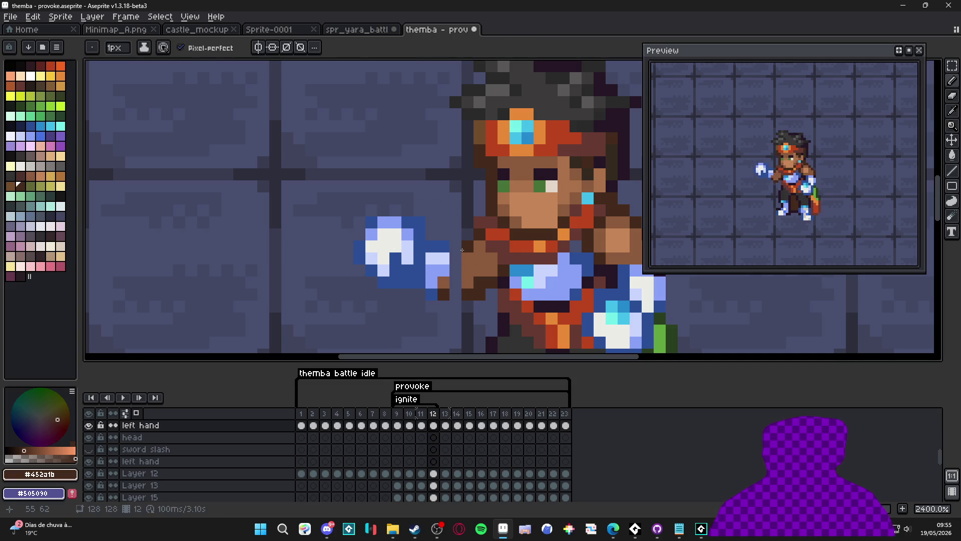
left_click(454, 253)
left_click(470, 252, "alt")
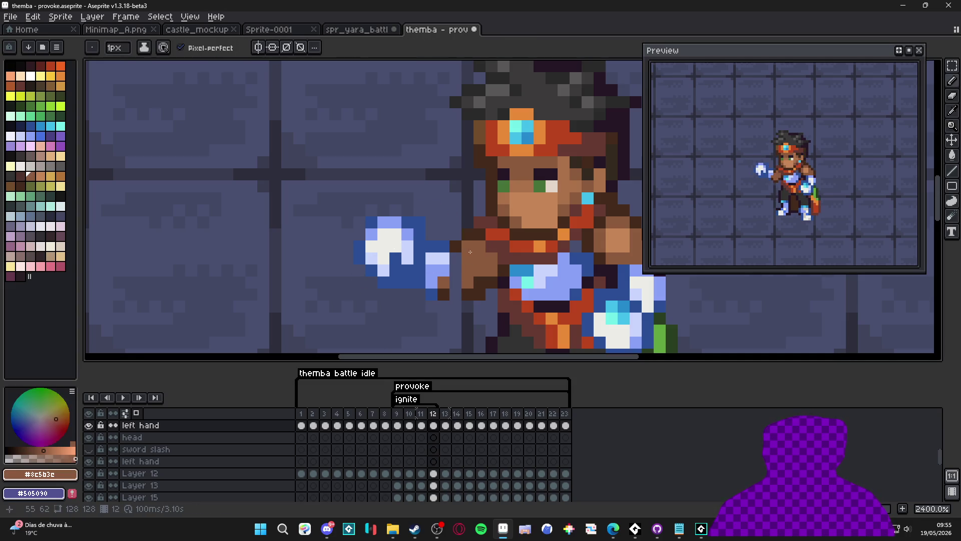
key("alt")
left_click_drag(455, 271, 456, 253)
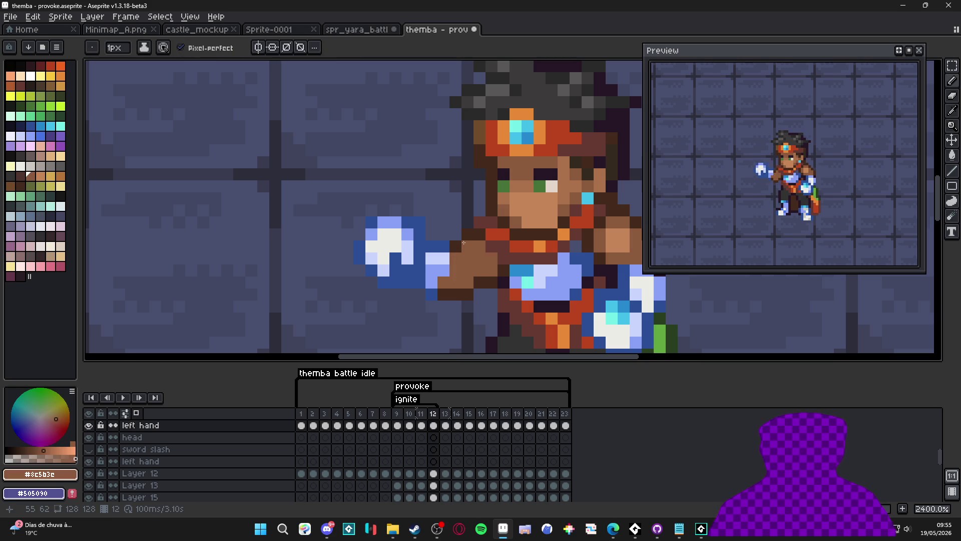
Step: Replace the hand's white pixels with a light-blue #8aa1f6 block
left_click_drag(402, 237, 412, 241)
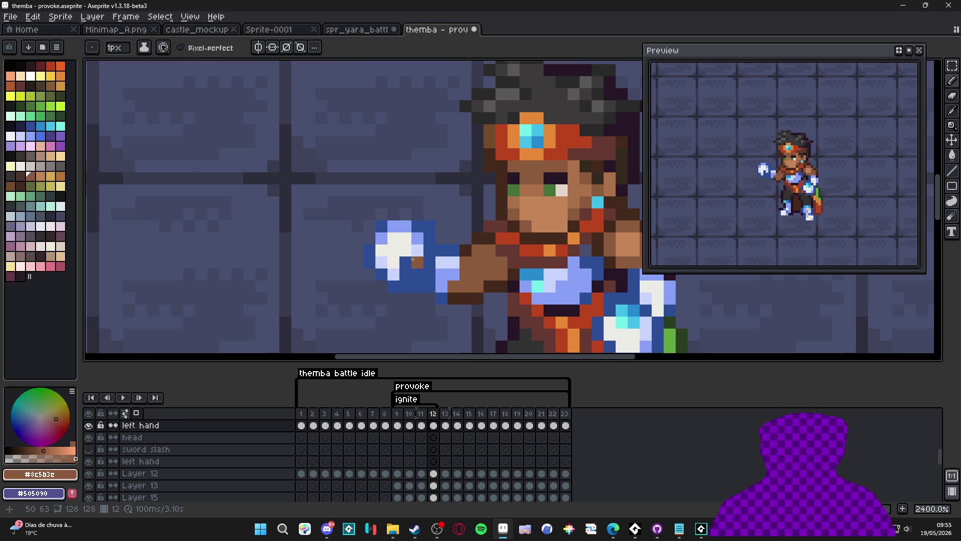
key("e")
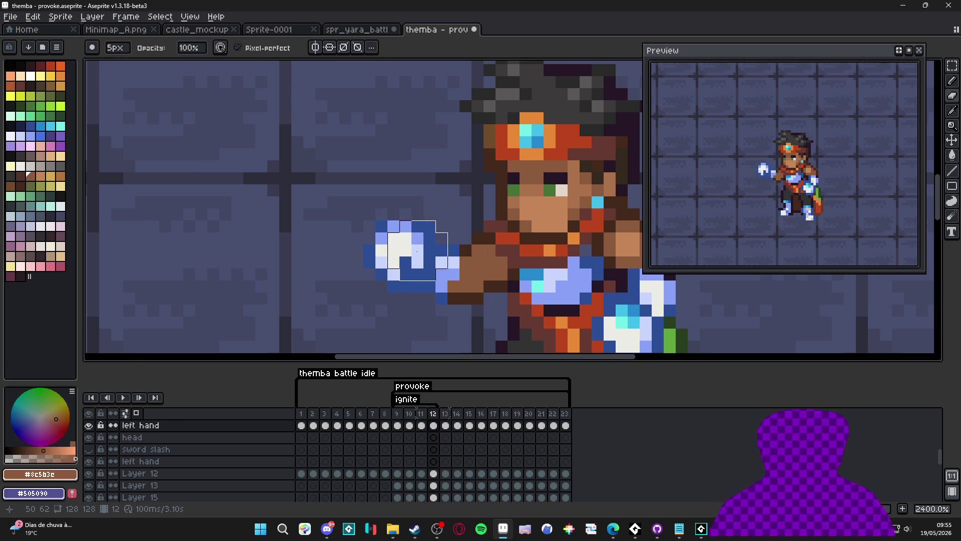
key("b")
mouse_move(398, 228)
left_mouse_down()
mouse_move(400, 250)
mouse_move(415, 238)
left_mouse_up()
left_click(448, 262, "alt")
left_click(400, 256)
Step: With a 1 px brush, add light-blue pixels along the hand's left edge and trim its lower left
key("minus")
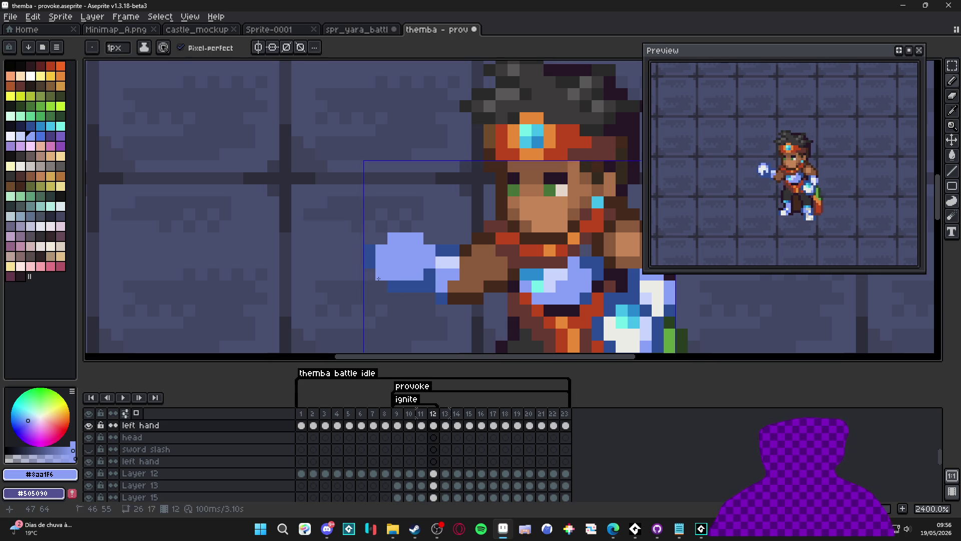
left_click(369, 274)
left_click(358, 274)
key("e")
left_click(370, 287)
key("b")
left_click(358, 262)
left_click(372, 242)
key("ctrl+z")
Step: Extend the hand's lower, upper-left and upper-right edges with light-blue pixels
left_click(373, 295)
left_click(373, 241)
left_click(429, 238)
left_click(429, 227)
left_click(417, 228)
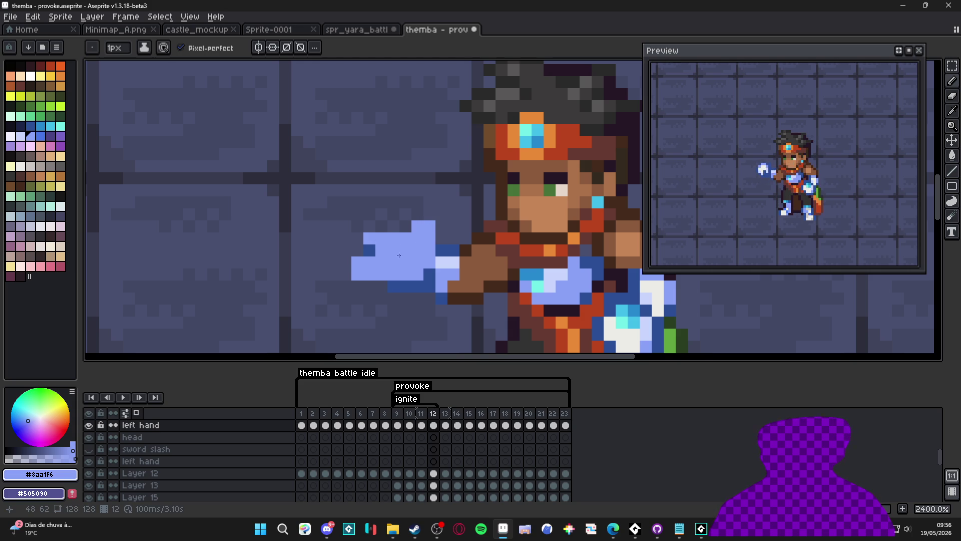
Step: Outline the hand's left edge and top in dark blue #2b4c95
left_click(408, 285, "alt")
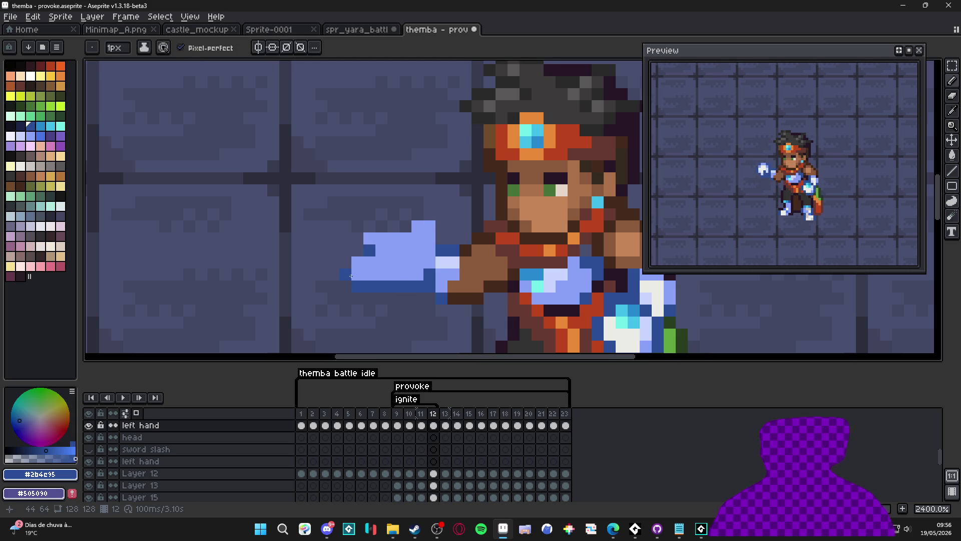
left_click_drag(346, 263, 358, 262)
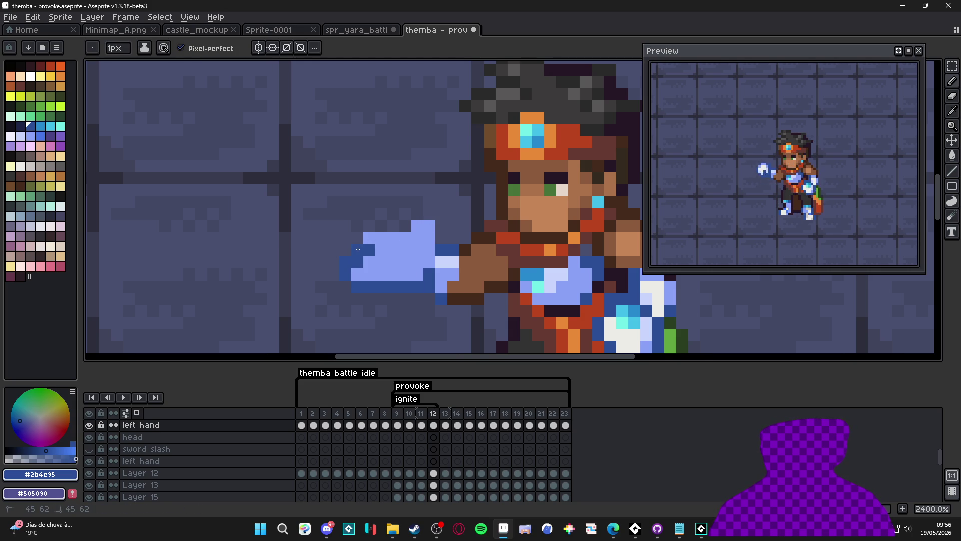
left_click(412, 212)
key("e")
key("b")
scroll(430, 216, "down", 5)
scroll(430, 241, "up", 5)
scroll(432, 297, "down", 5)
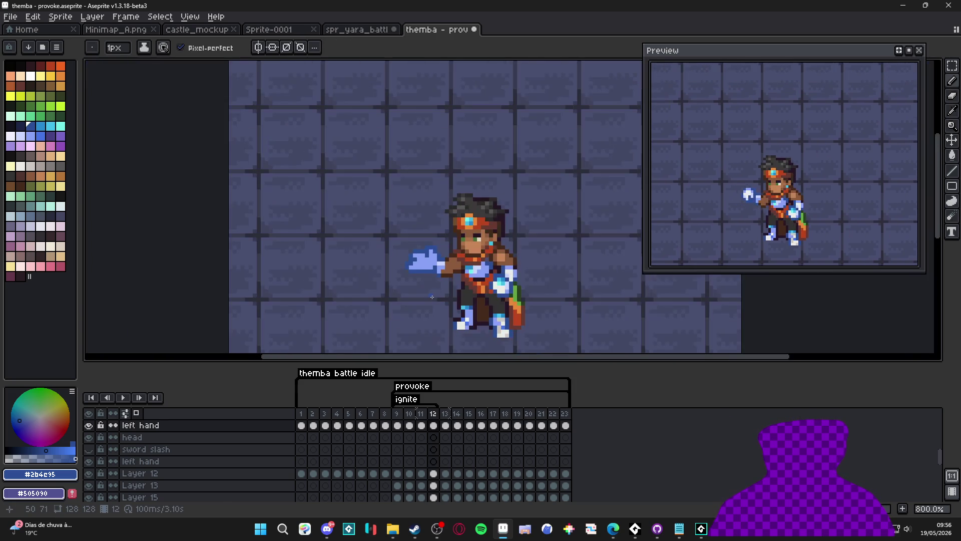
scroll(432, 297, "up", 6)
Step: Nudge the extended hand one pixel to the right
left_click(402, 276, "alt")
scroll(397, 269, "down", 3)
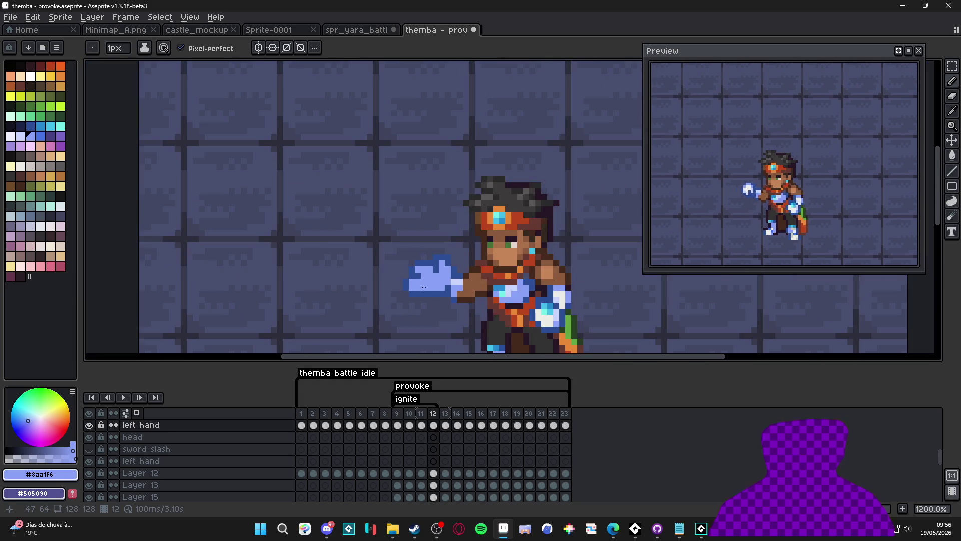
scroll(388, 299, "up", 3)
key("m")
left_click_drag(383, 264, 448, 316)
left_click_drag(435, 283, 443, 281)
key("b")
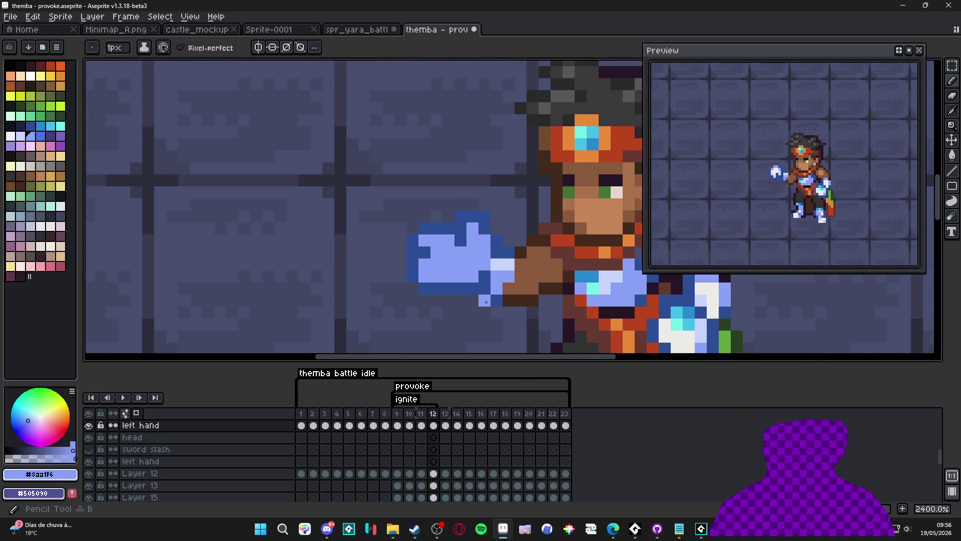
Step: Paint a 2 px pale #c9d4fd highlight row across the hand
left_click(501, 264, "alt")
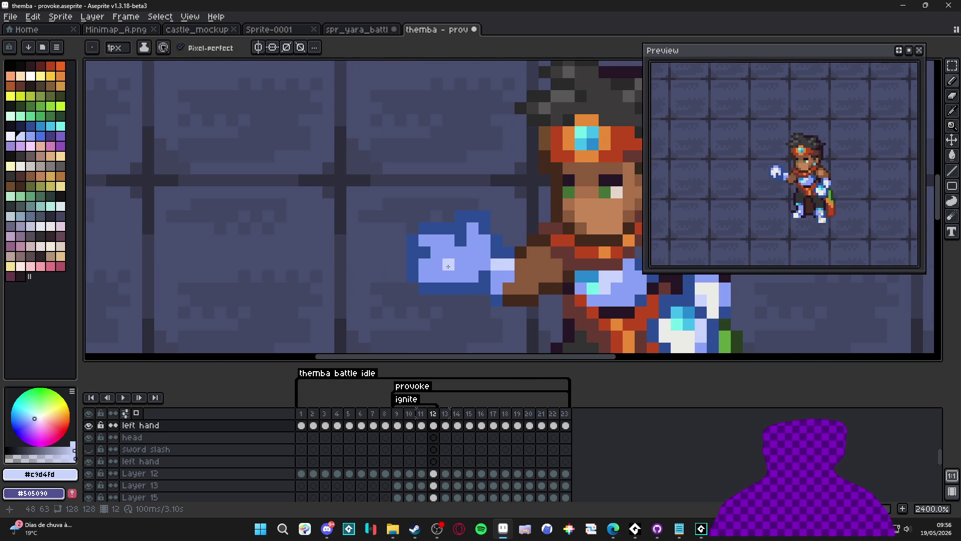
key("plus")
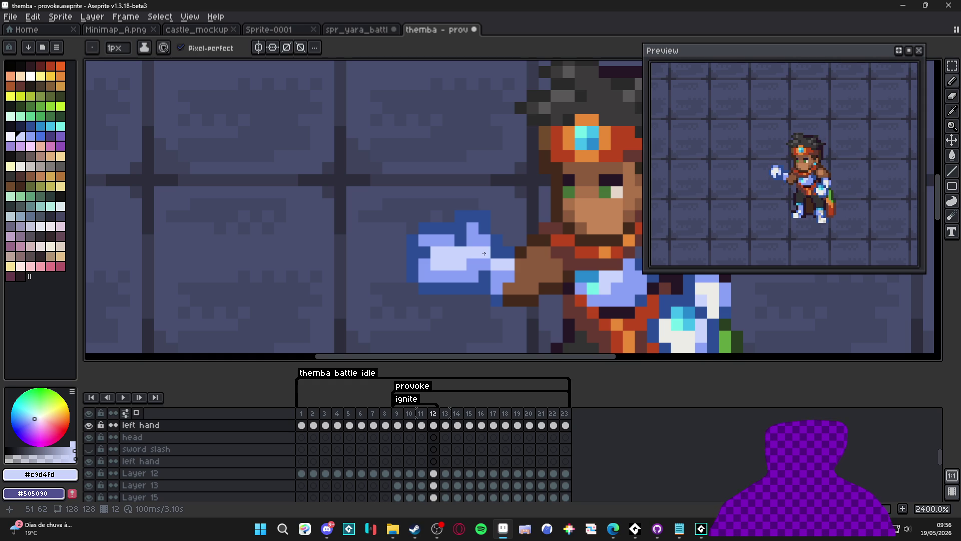
scroll(474, 242, "down", 5)
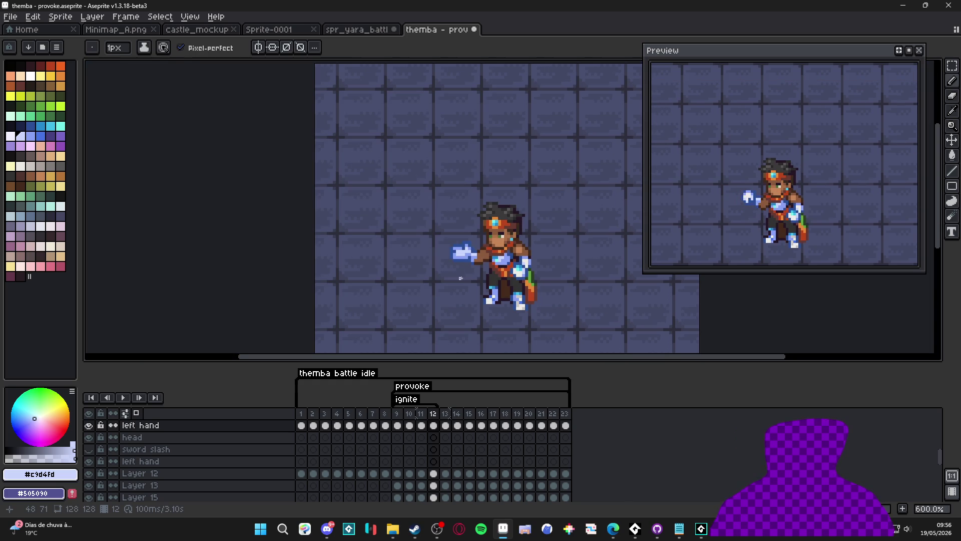
scroll(468, 265, "up", 8)
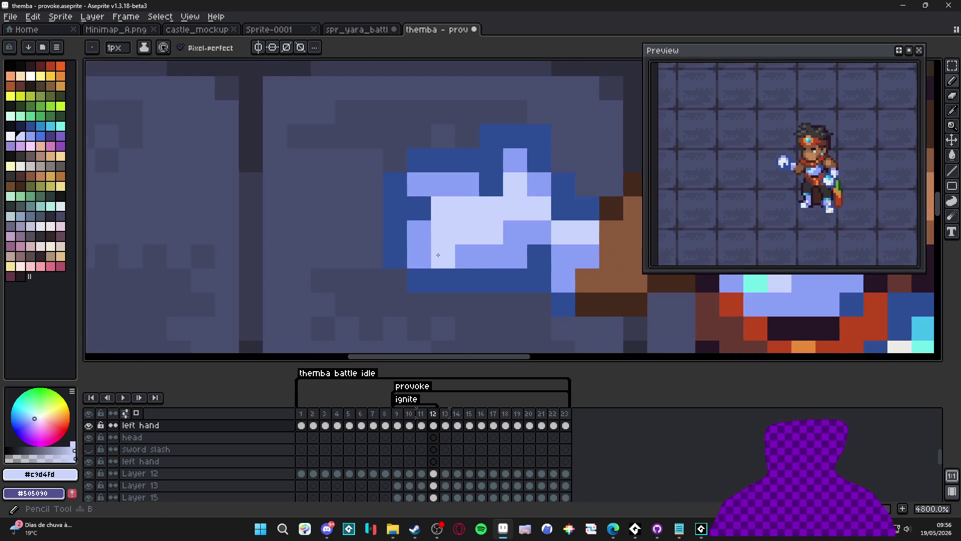
left_click_drag(438, 261, 498, 257)
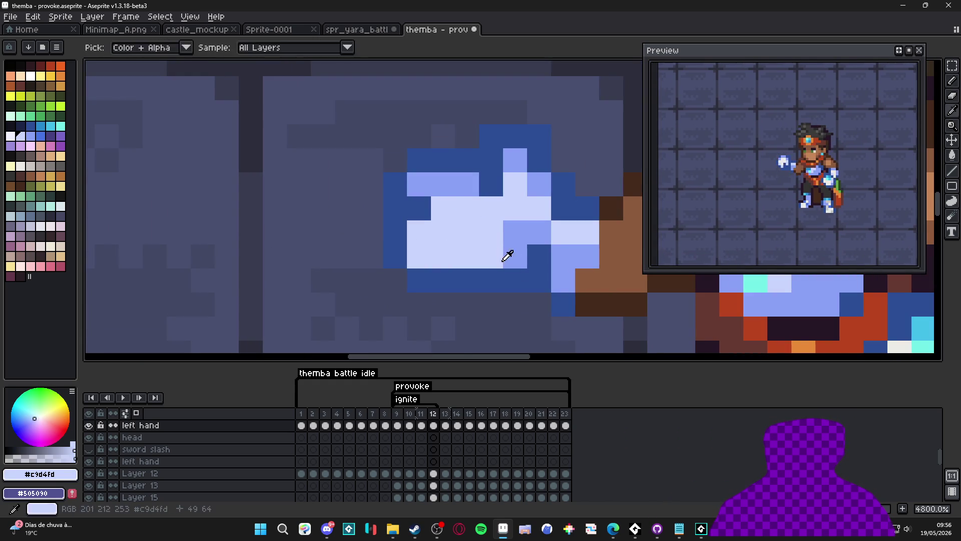
Step: Recolour the hand's leftmost pixels and two middle pixels medium blue #8aa1f6
left_click(507, 253, "alt")
left_click(444, 263)
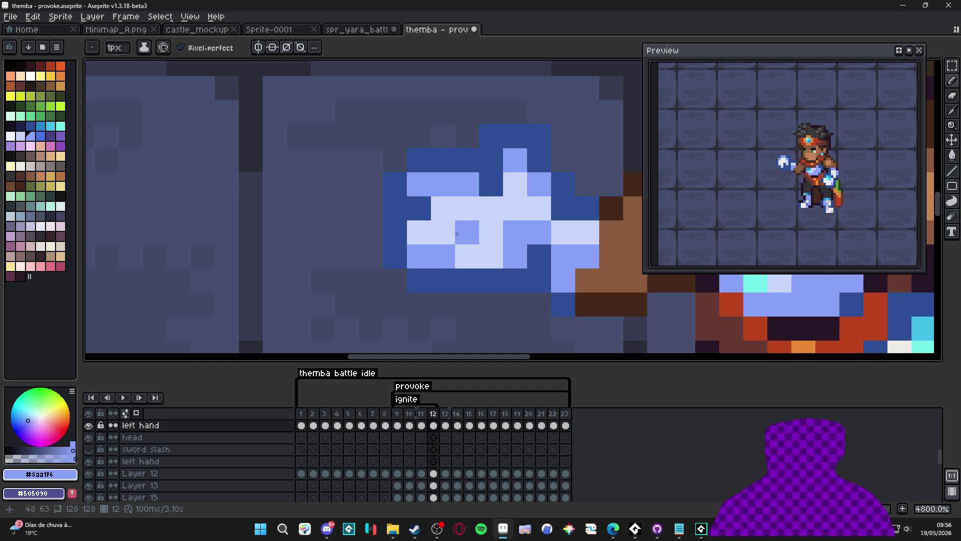
left_click_drag(467, 256, 491, 255)
scroll(497, 266, "down", 6)
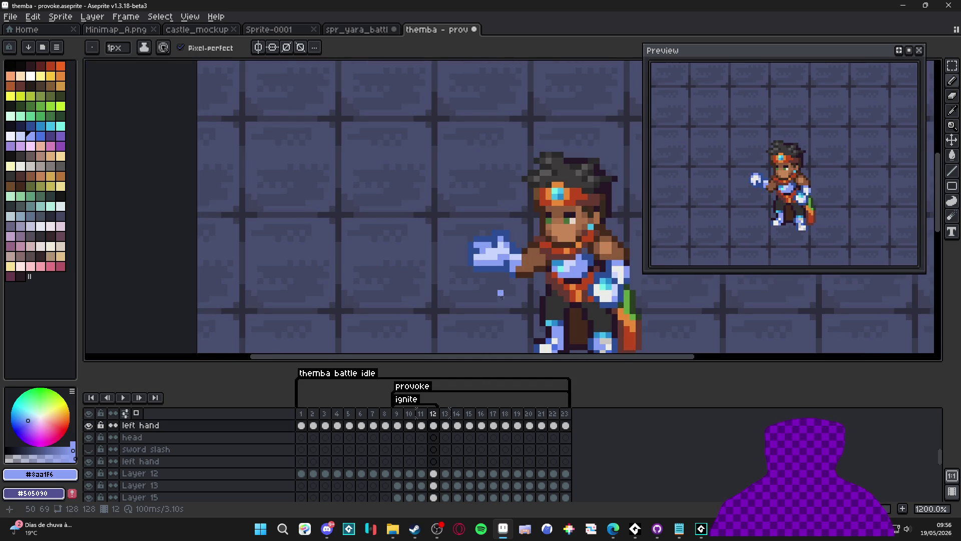
scroll(512, 287, "down", 3)
scroll(515, 276, "up", 6)
Step: Add a light highlight pixel to the hand and sample the arm's skin tone
left_click(524, 270, "alt")
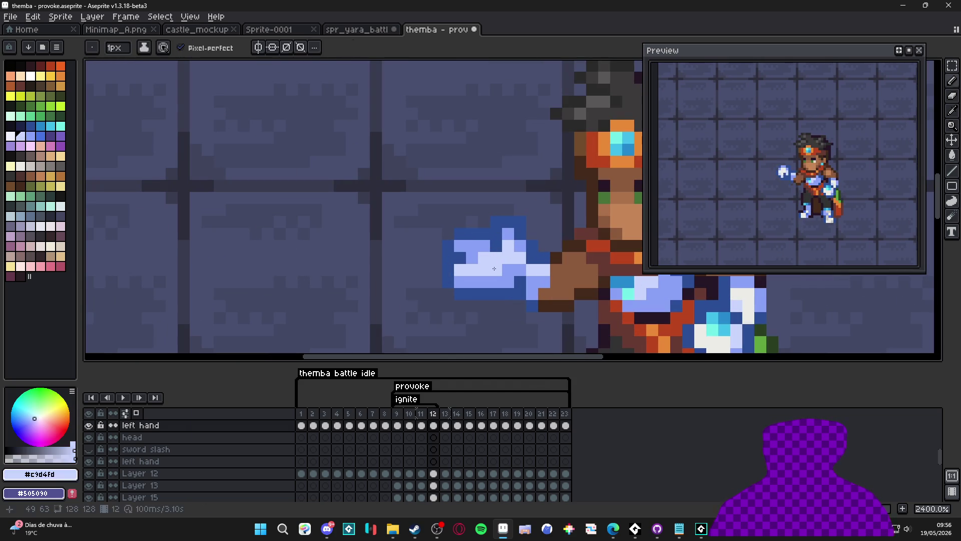
left_click(532, 282)
scroll(536, 291, "down", 3)
scroll(530, 284, "up", 3)
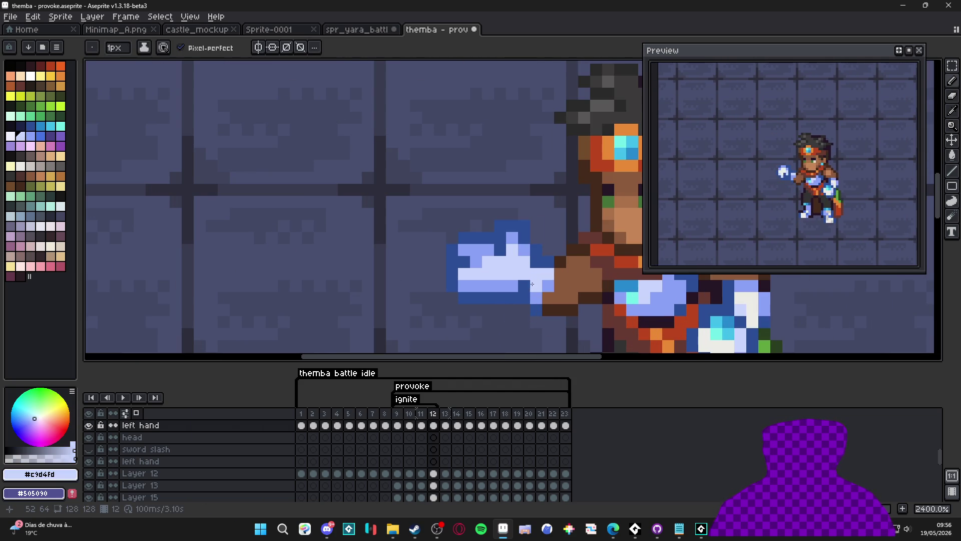
scroll(547, 283, "down", 3)
scroll(595, 292, "up", 3)
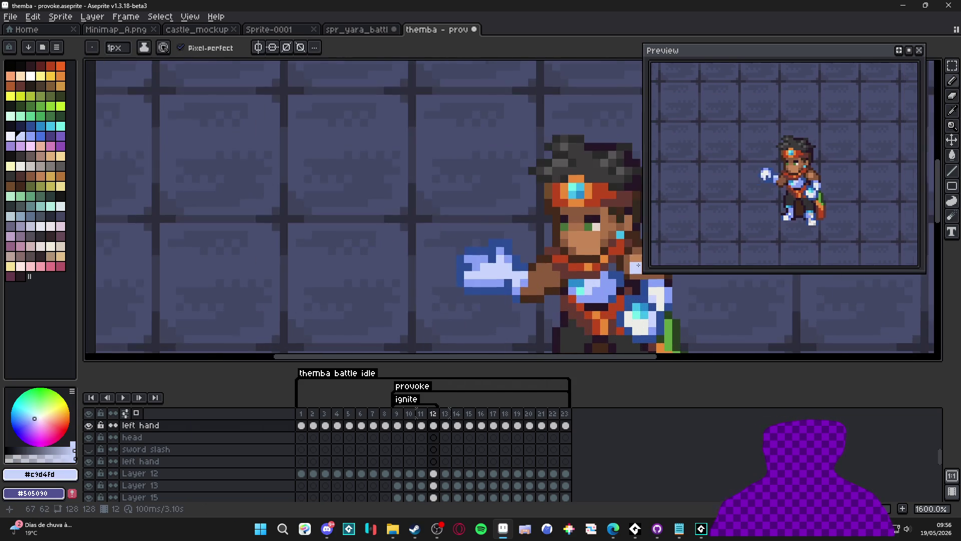
left_click(640, 271, "alt")
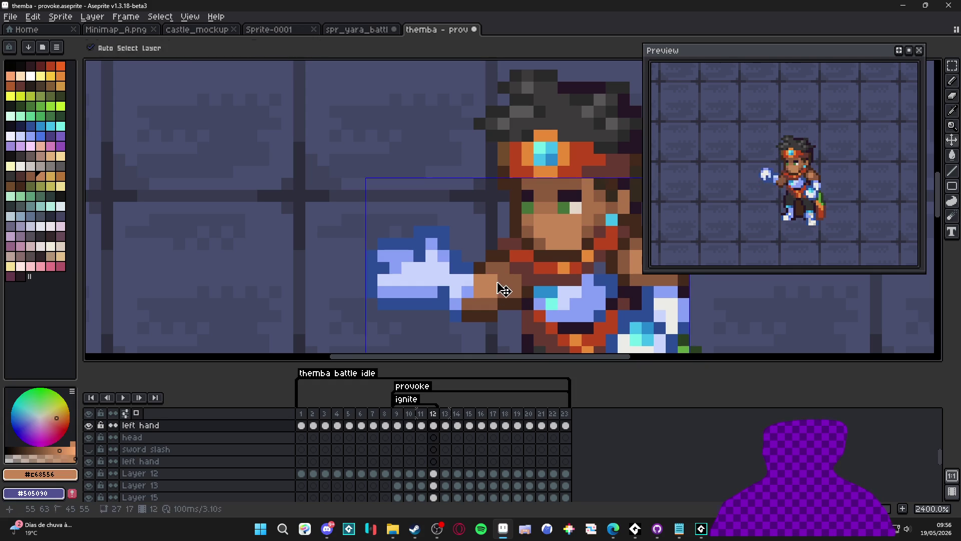
Step: Draw a 1 px darker brown #8c5b3c shadow pixel where the hand meets the wrist
left_click(510, 293, "alt")
key("minus")
left_click(504, 280)
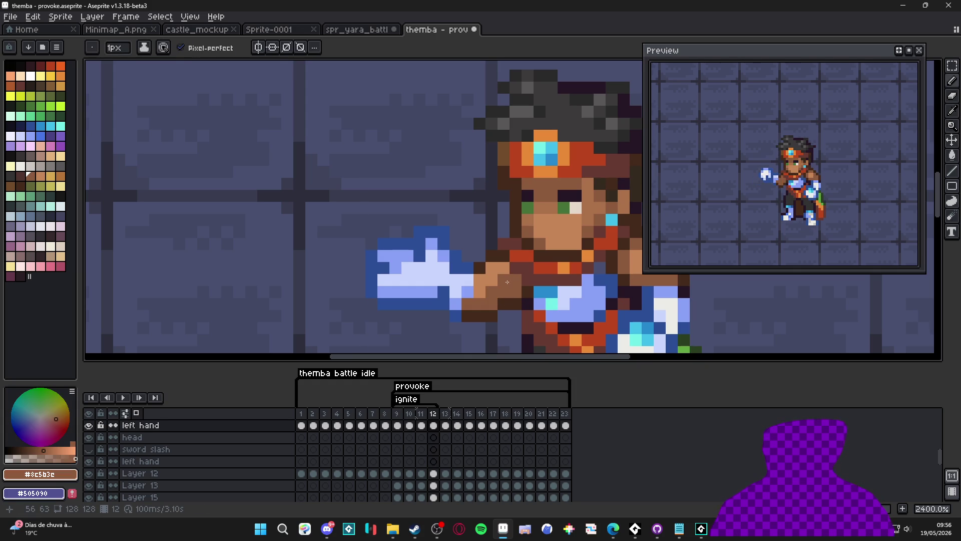
scroll(505, 279, "down", 5)
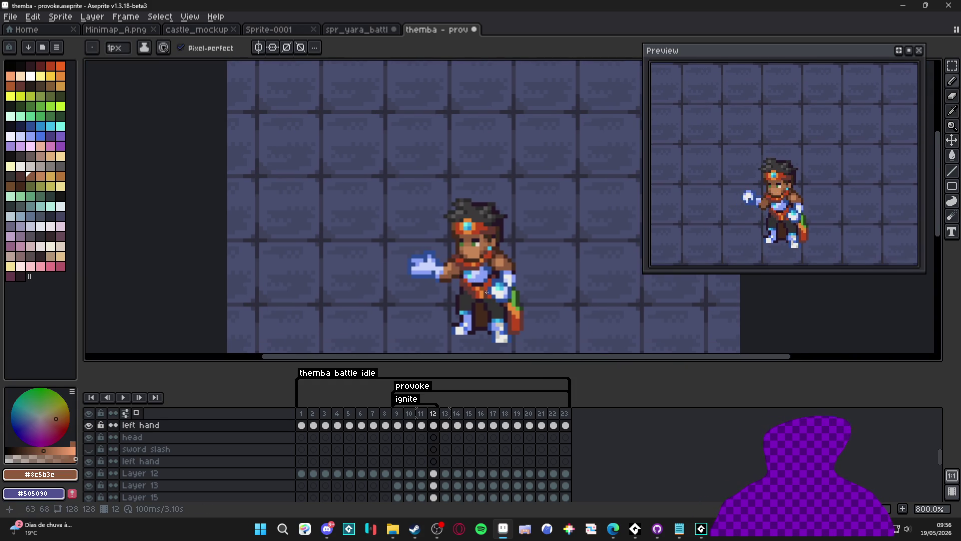
Step: Compare frames 11 and 12, then pick dark blue #2b4c95 from the palette
left_click(424, 419)
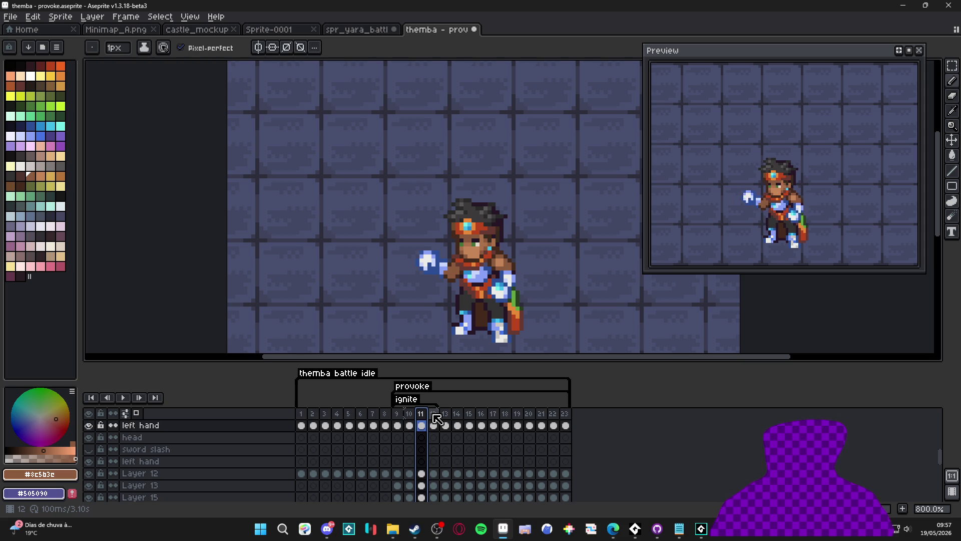
left_click(434, 414)
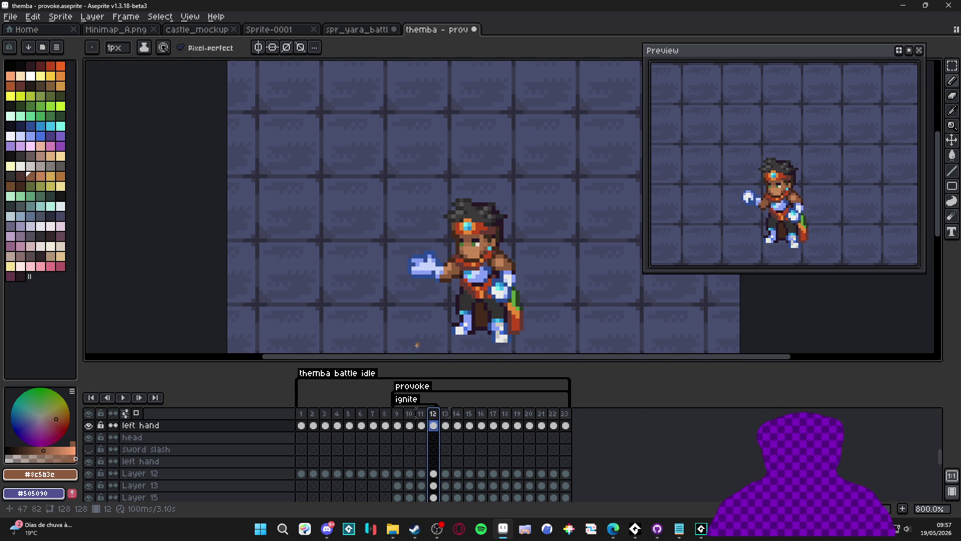
scroll(445, 273, "up", 4)
left_click(32, 126)
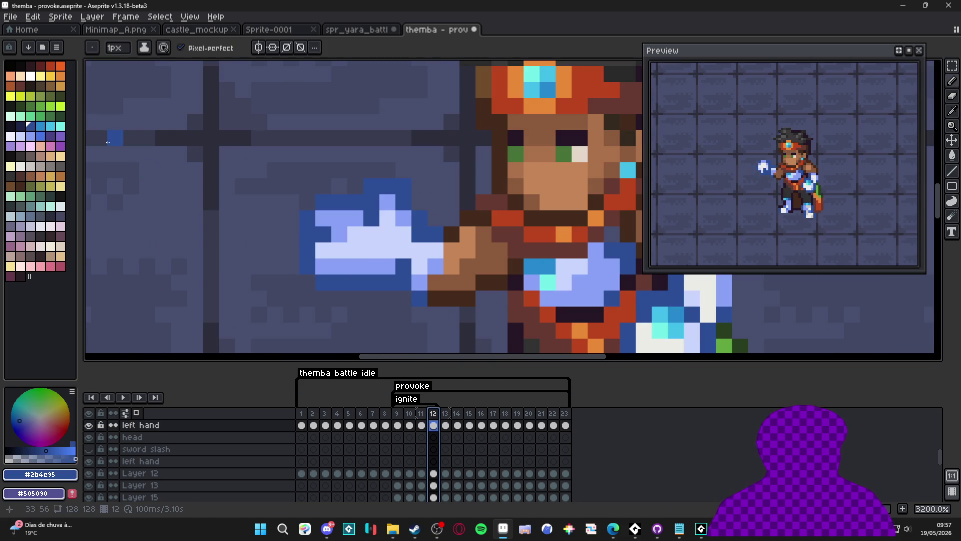
left_click(43, 127)
scroll(470, 350, "down", 4)
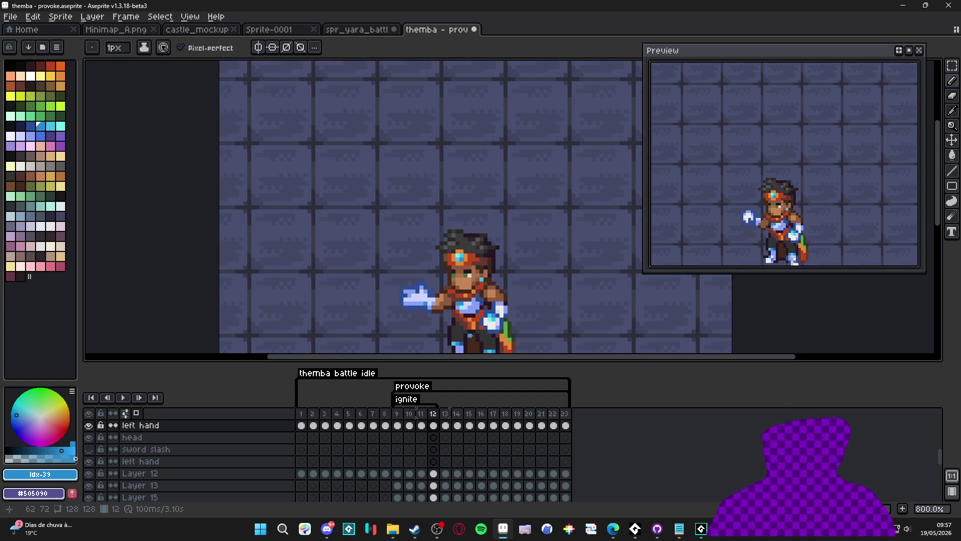
Step: Step through frames 9 to 11 and settle on frame 10
left_click(415, 424)
left_click(398, 415)
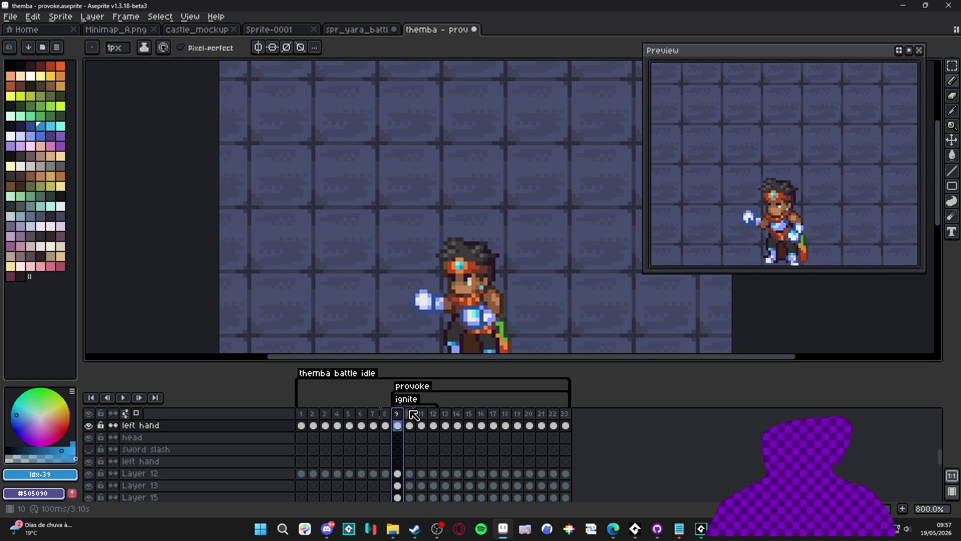
left_click(409, 414)
left_click(422, 416)
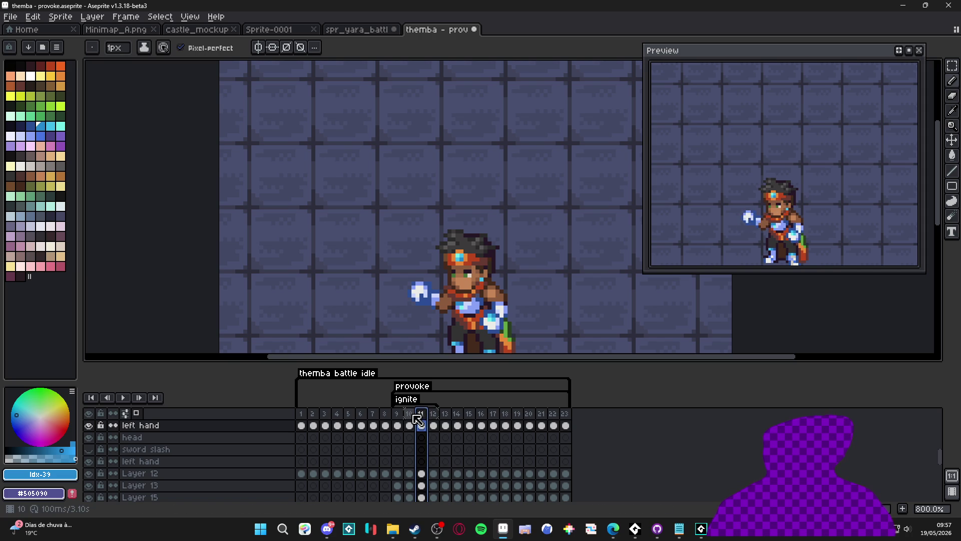
left_click(410, 414)
left_click(400, 415)
left_click(409, 415)
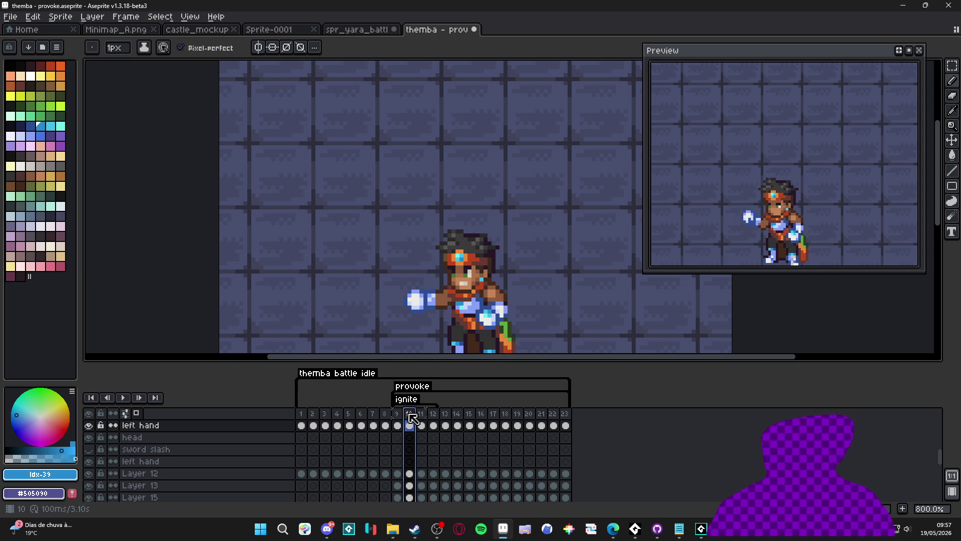
Step: Paint over frame 10's light mouth pixels in the sampled skin tone #c68556
scroll(478, 288, "up", 5)
key("i")
left_click(478, 287, "alt")
left_click_drag(463, 287, 444, 289)
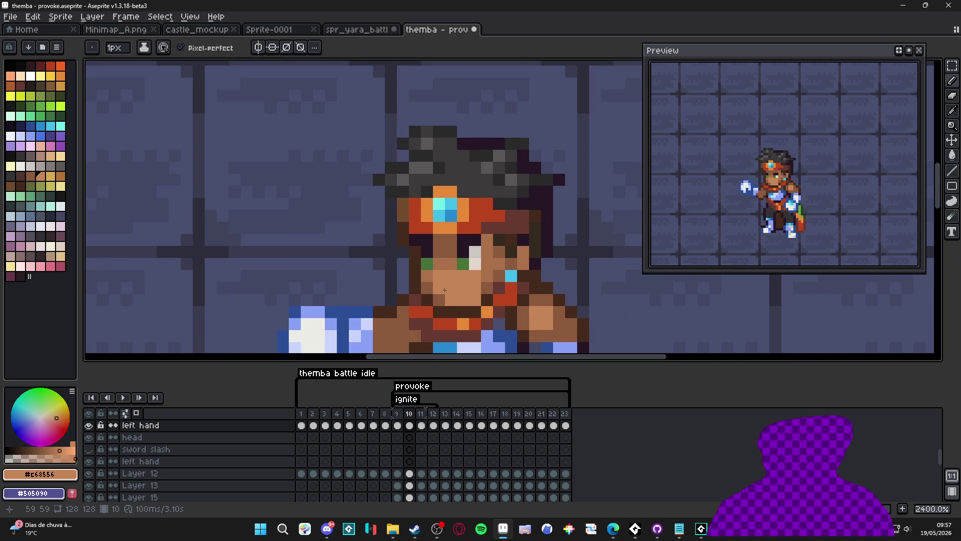
Step: Compare the hand poses in frames 11 and 12, then return to frame 10's face layer
left_click(422, 425)
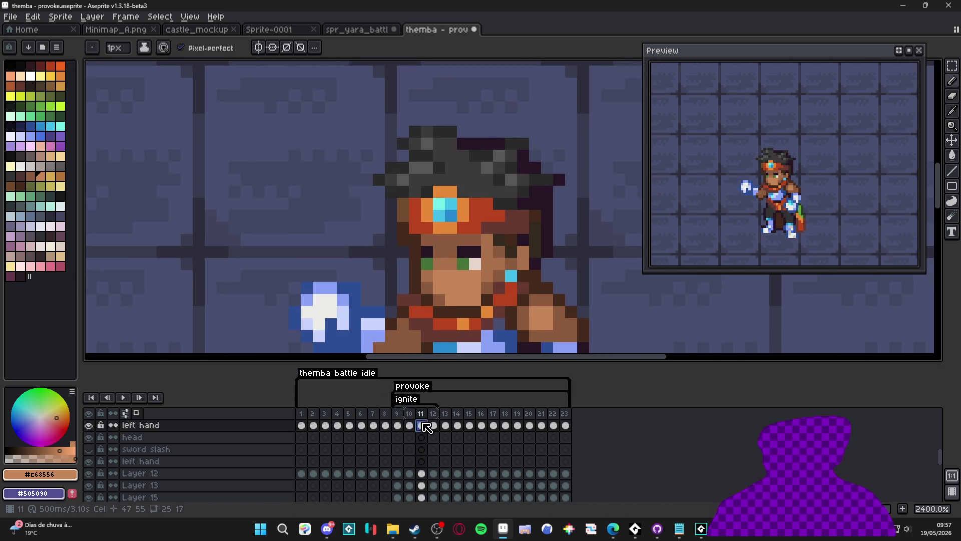
left_click(434, 426)
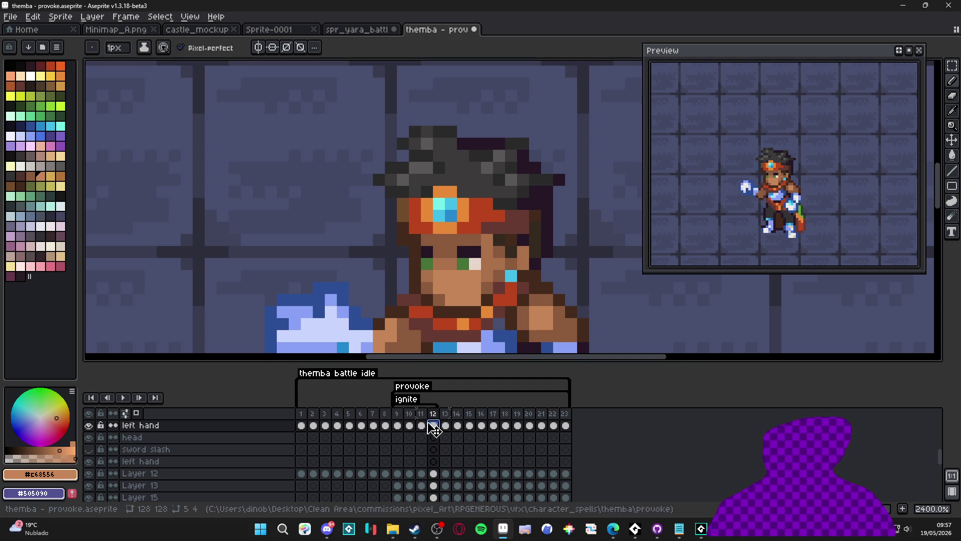
left_click(426, 425)
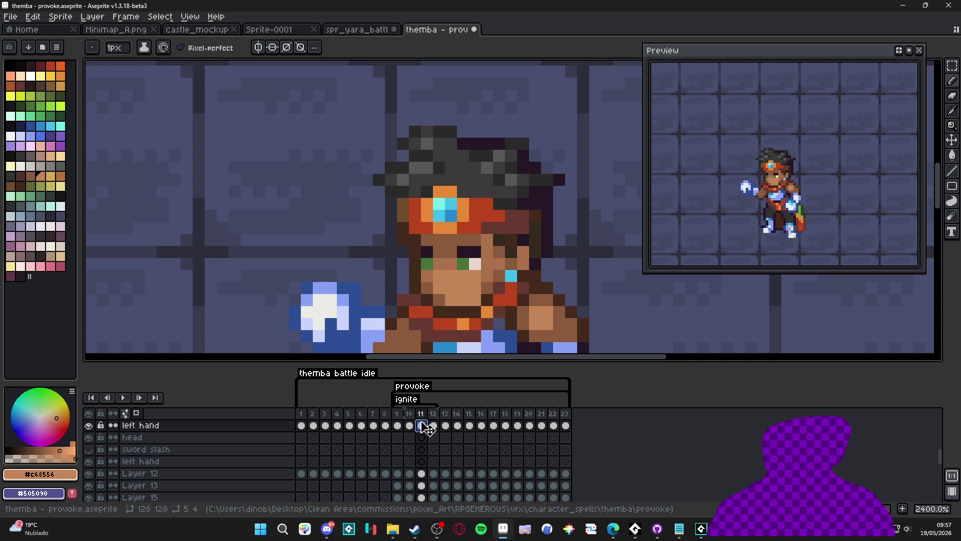
left_click(409, 425)
scroll(465, 252, "up", 1)
left_click(466, 252)
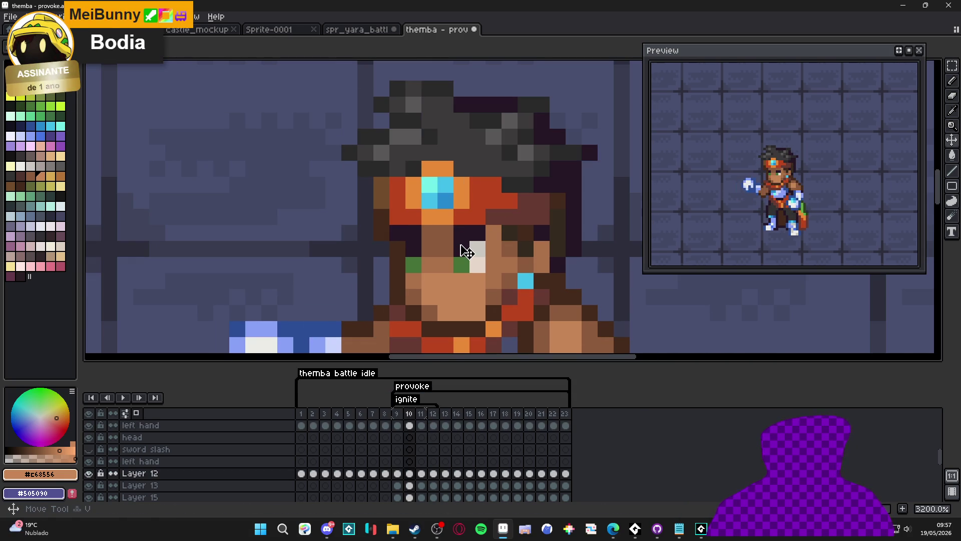
Step: Copy frame 10's eye pixels toward frame 11, then cancel the paste and return to frame 10
key("m")
mouse_move(454, 227)
left_mouse_down()
mouse_move(485, 273)
mouse_move(407, 273)
mouse_move(395, 235)
left_mouse_up()
scroll(406, 240, "up", 1)
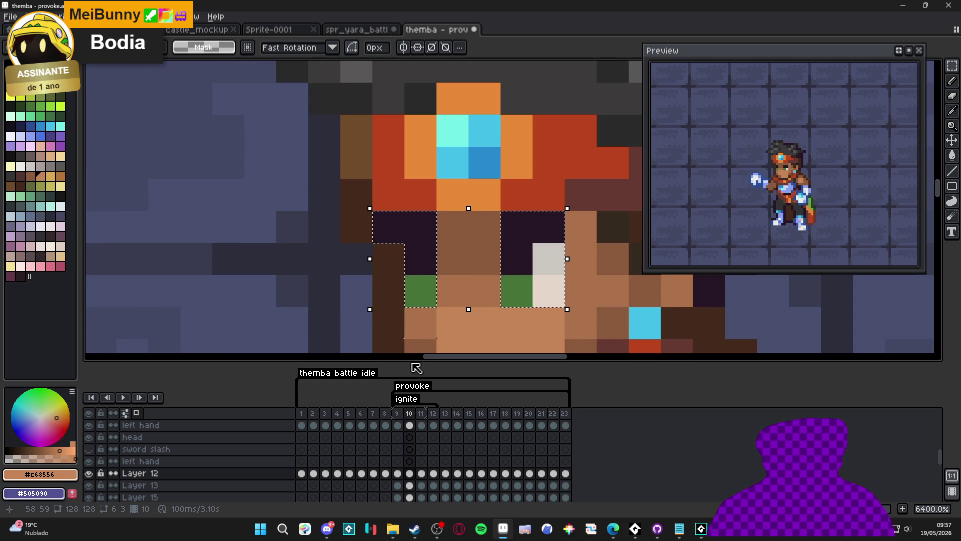
left_click(425, 427)
scroll(451, 317, "down", 1)
key("ctrl+t")
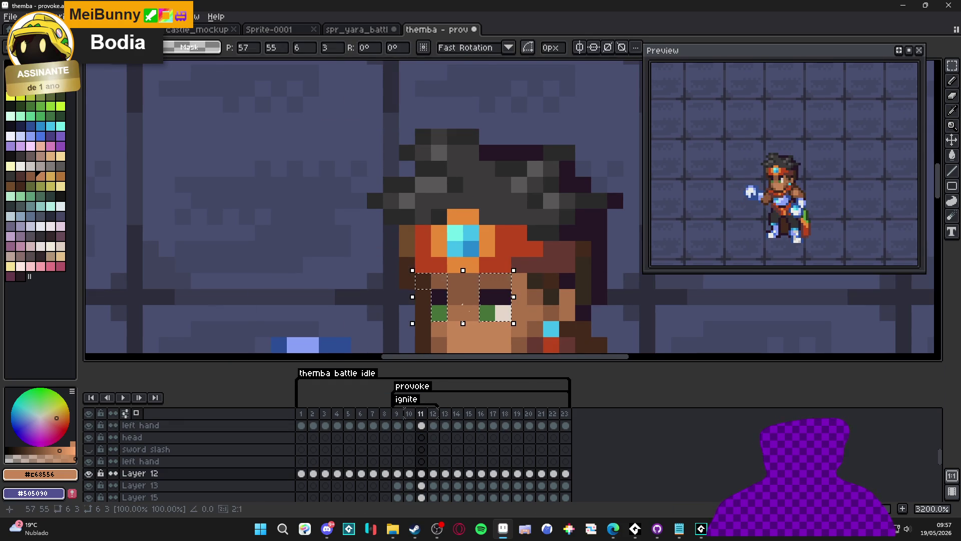
key("Return")
left_click(409, 413)
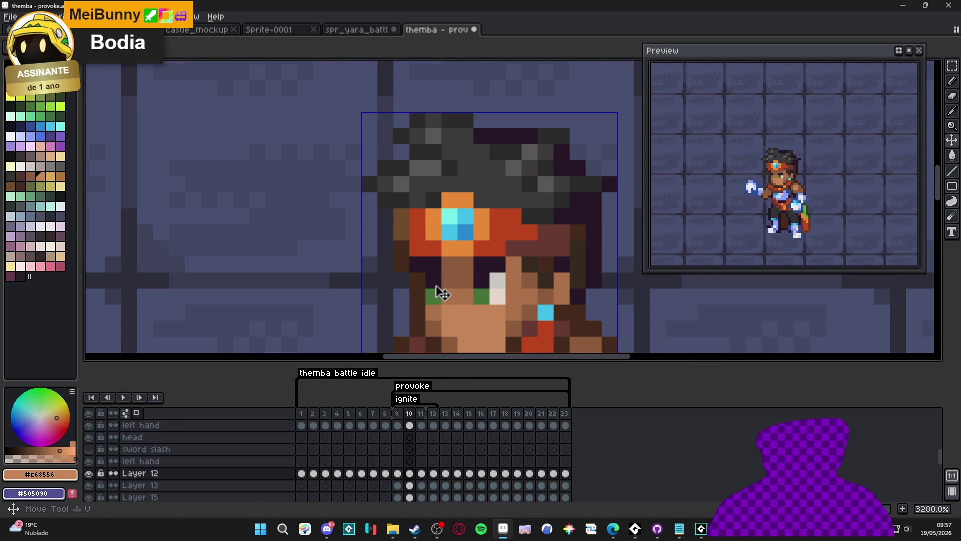
Step: On frame 11, shift the head 2 px right and 1 px down, undoing an accidental hand move
left_click_drag(440, 300, 428, 260)
scroll(416, 271, "up", 1)
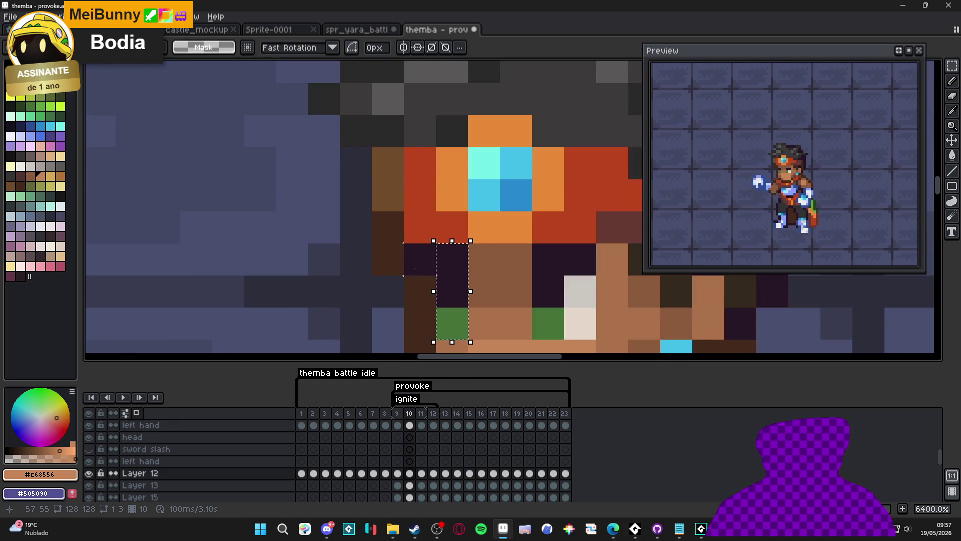
left_click(427, 426)
left_click(515, 263, "ctrl")
scroll(515, 264, "down", 3)
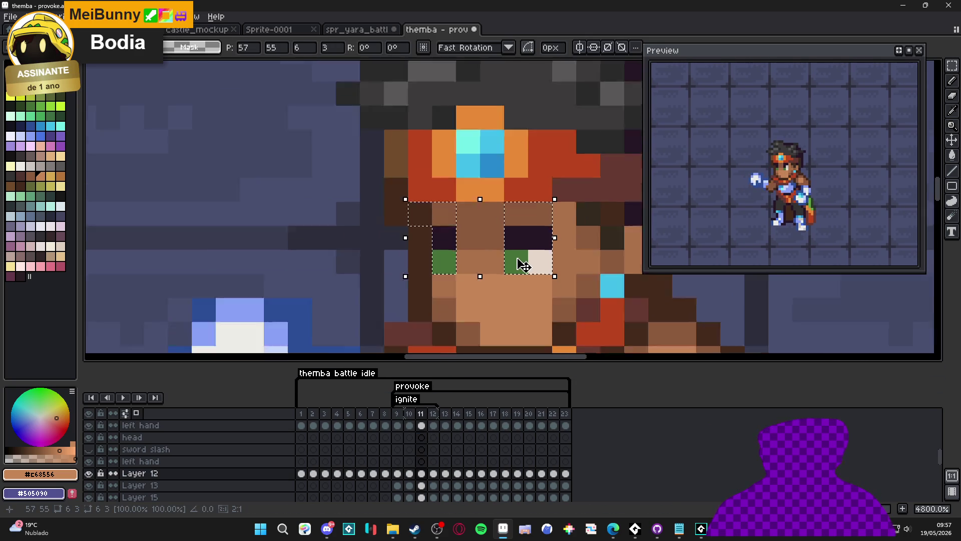
key("ctrl+d")
mouse_move(458, 210)
left_mouse_down()
mouse_move(516, 215)
mouse_move(457, 209)
mouse_move(497, 241)
left_mouse_up()
left_click(458, 209, "ctrl")
key("ctrl+z")
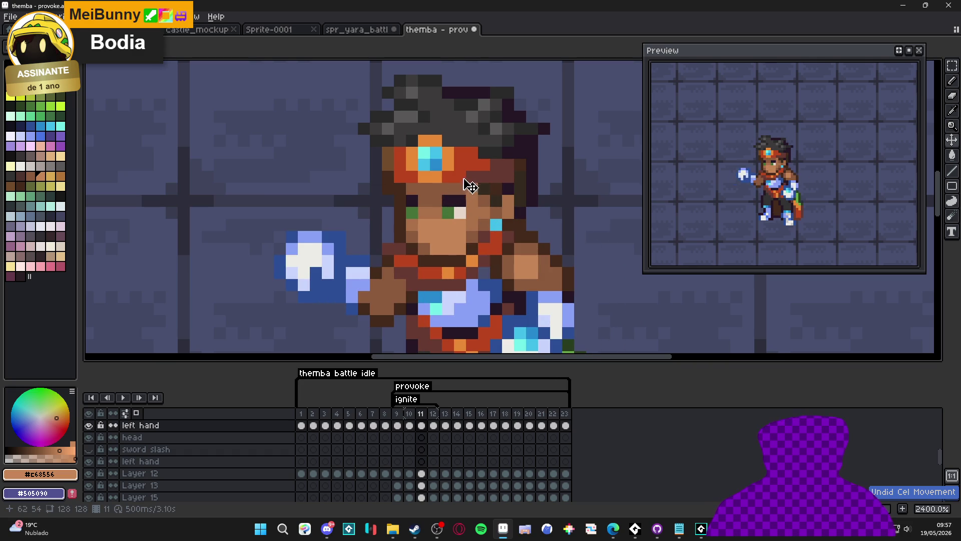
Step: Nudge frame 11's face pixels up one pixel and paint two light face pixels skin tone
mouse_move(471, 186)
left_mouse_down()
mouse_move(443, 237)
mouse_move(425, 240)
left_mouse_up()
scroll(443, 236, "up", 3)
left_click(468, 236, "ctrl")
key("b")
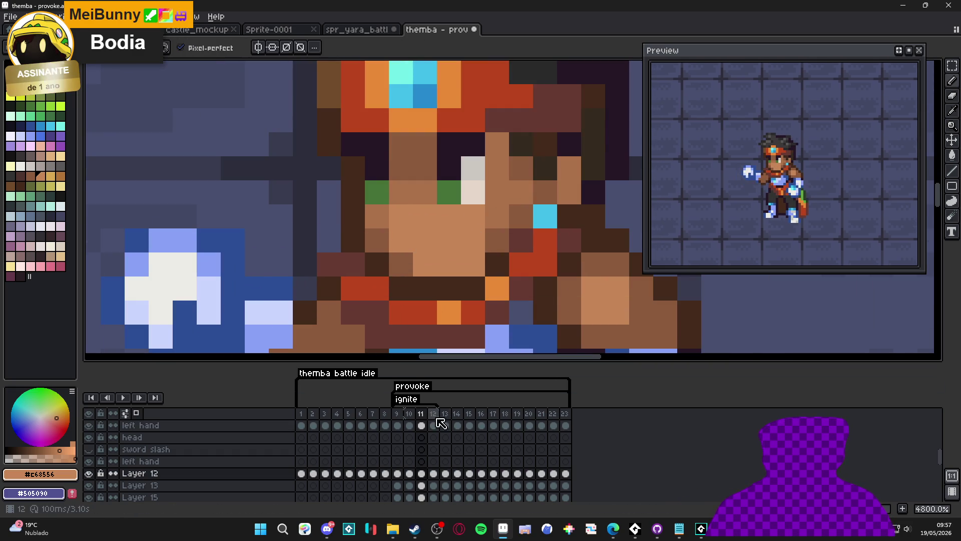
Step: On frame 12, paint the stray green face pixel in skin colour
left_click(437, 420)
key("v")
key("b")
left_click(450, 192)
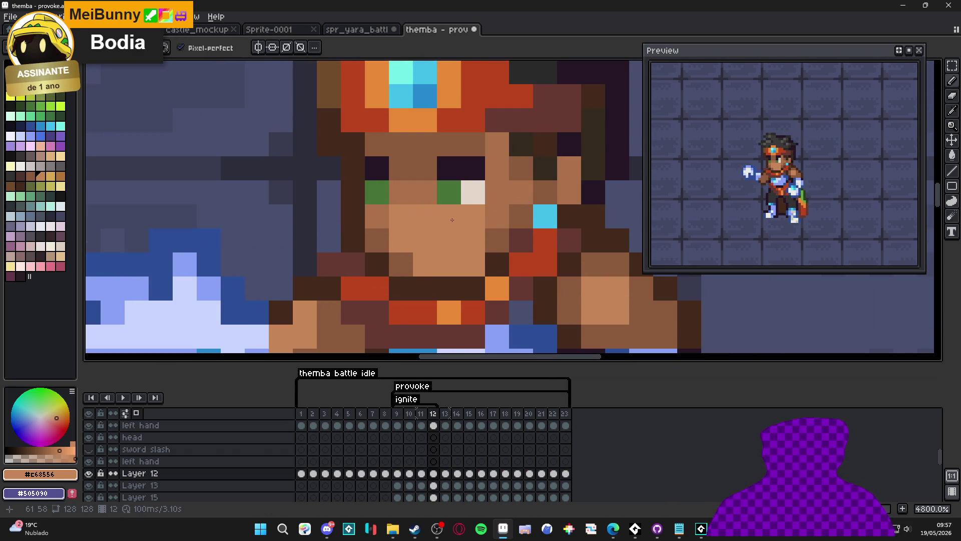
scroll(450, 283, "down", 6)
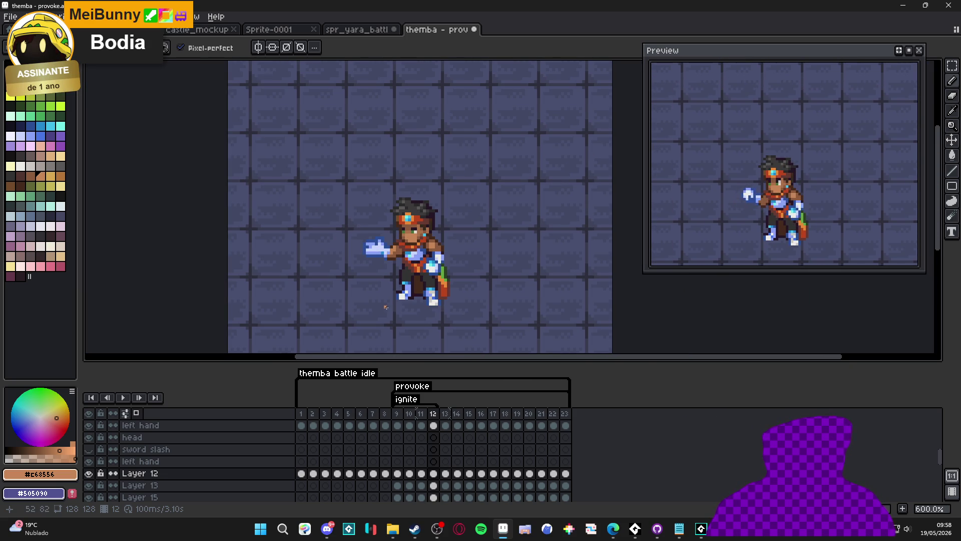
Step: Check the poses on frames 15 and 18, then compare frames 9, 10 and 11
left_click(469, 414)
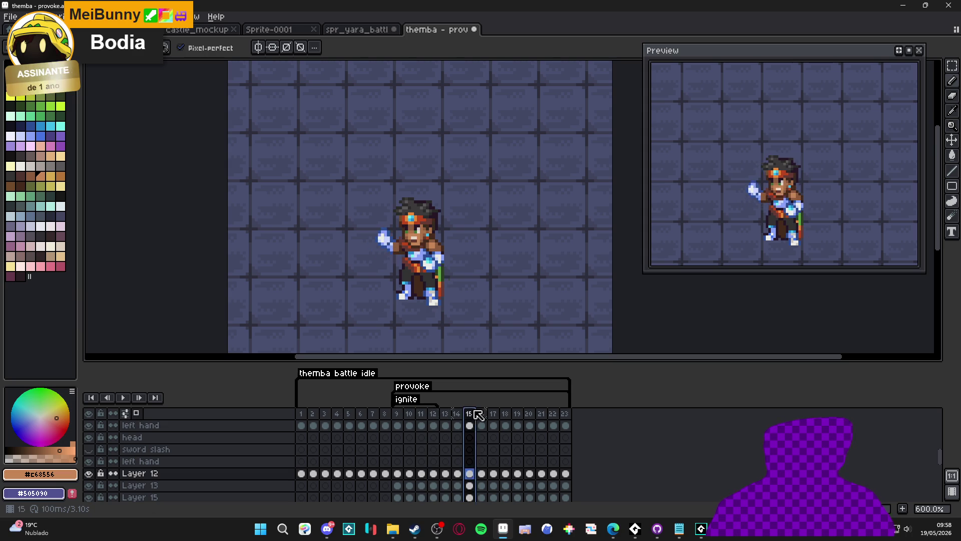
left_click(505, 414)
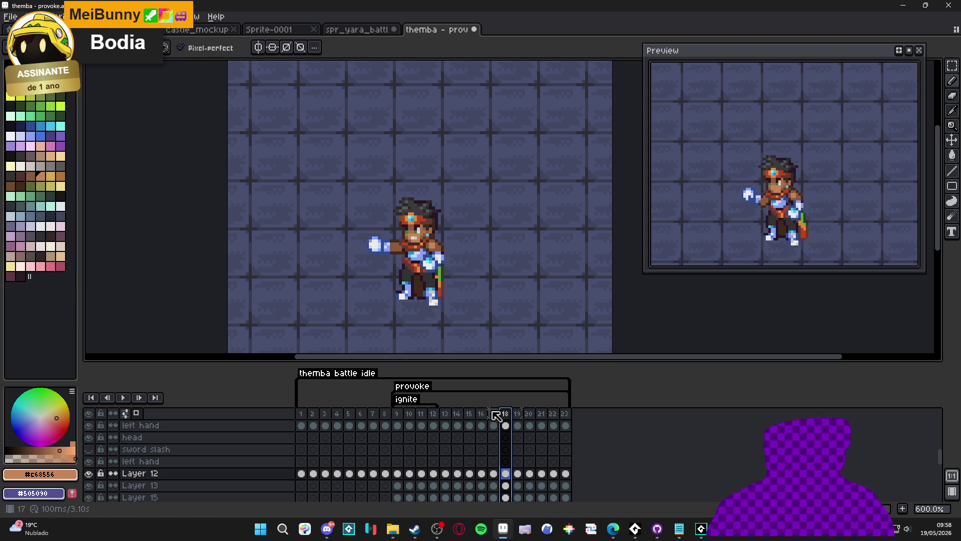
left_click(398, 415)
left_click(410, 415)
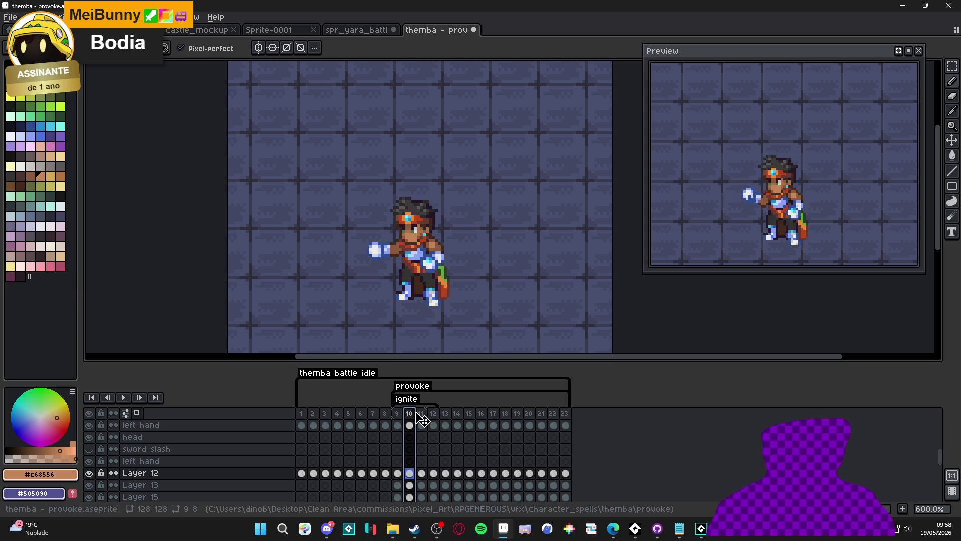
left_click(422, 416)
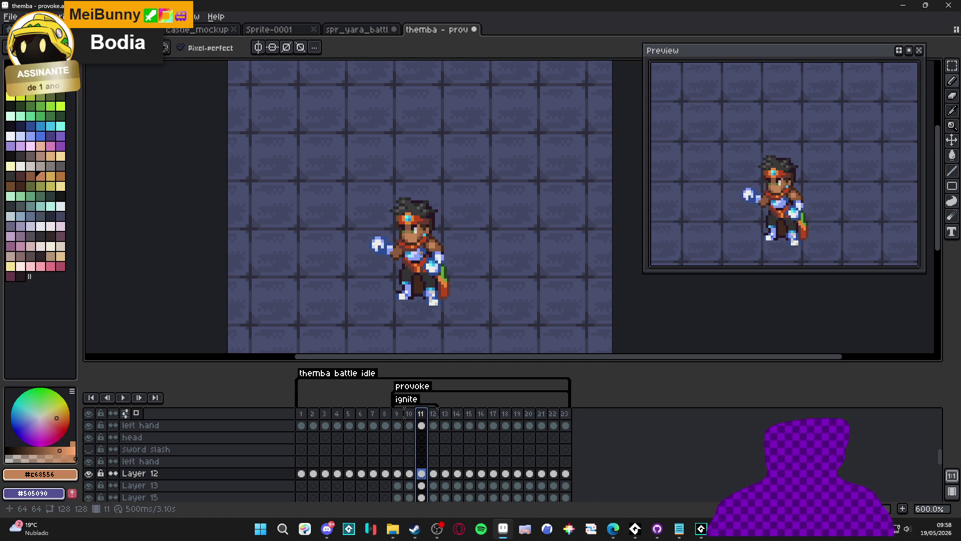
left_click(409, 415)
left_click(421, 415)
Step: Marquee-select the head on Layer 12, covering the hair, lower face and mouth row
scroll(413, 223, "up", 4)
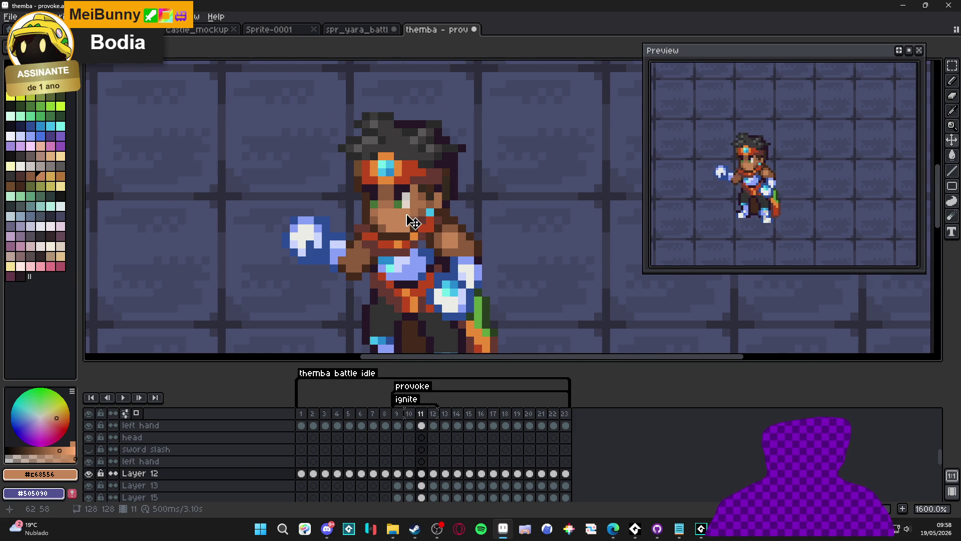
key("m")
scroll(413, 224, "up", 2)
mouse_move(287, 111)
left_mouse_down()
mouse_move(468, 171)
mouse_move(528, 261)
left_mouse_up()
scroll(470, 256, "up", 1)
left_click_drag(291, 280, 274, 281)
mouse_move(309, 204)
left_mouse_down()
mouse_move(439, 311)
mouse_move(331, 323)
mouse_move(397, 337)
left_mouse_up()
Step: Move the selected head up one pixel and commit it
scroll(397, 337, "down", 2)
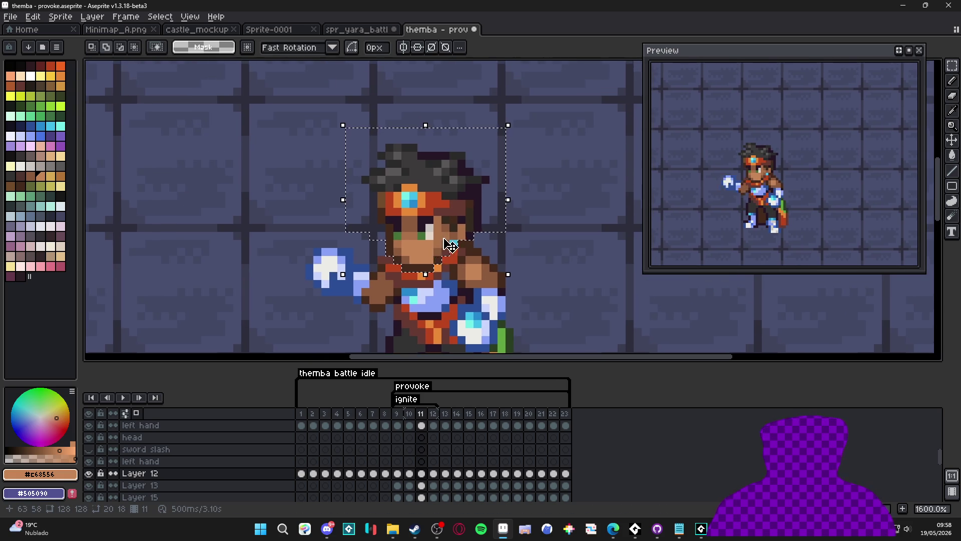
scroll(449, 245, "up", 1)
scroll(440, 226, "down", 2)
scroll(430, 245, "up", 1)
left_click(445, 253)
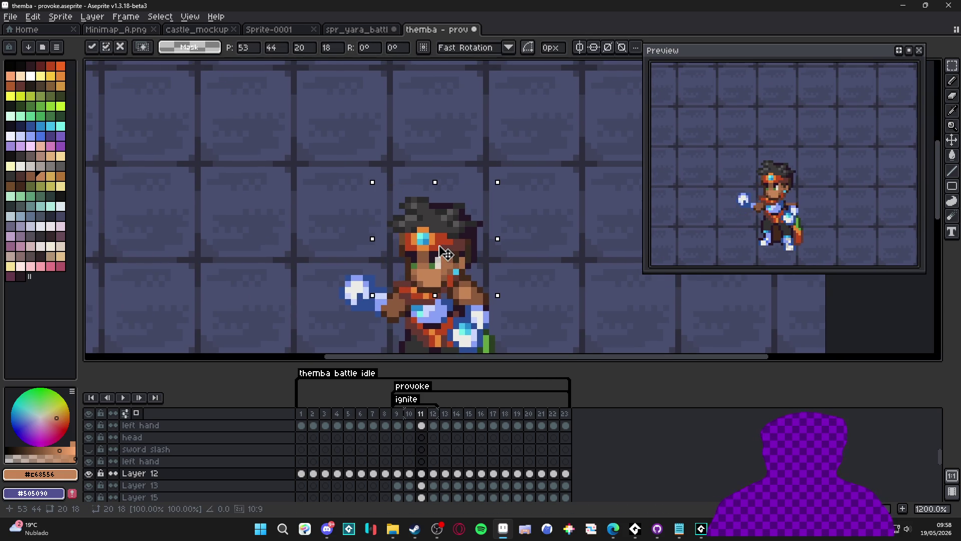
left_click_drag(444, 252, 445, 247)
scroll(440, 248, "down", 2)
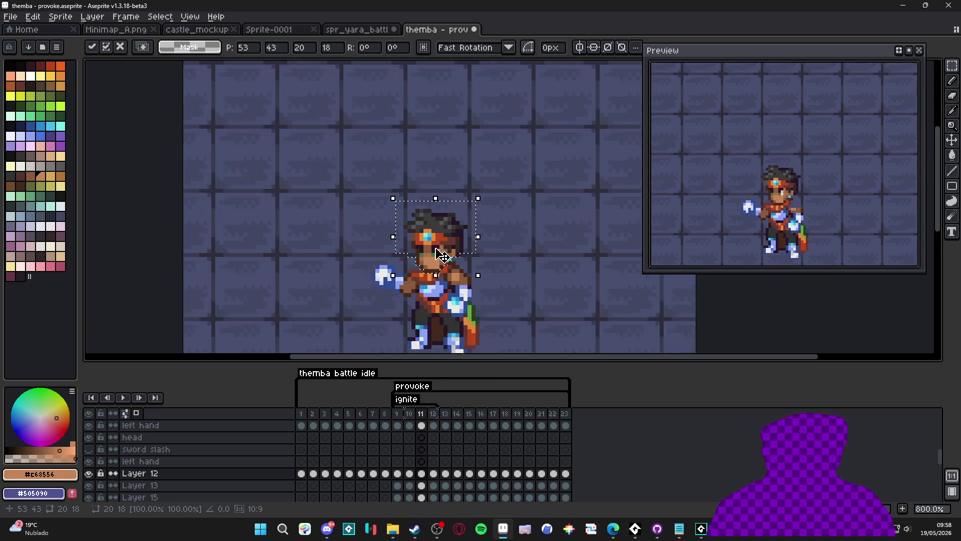
scroll(441, 248, "up", 2)
scroll(440, 248, "up", 3)
key("Return")
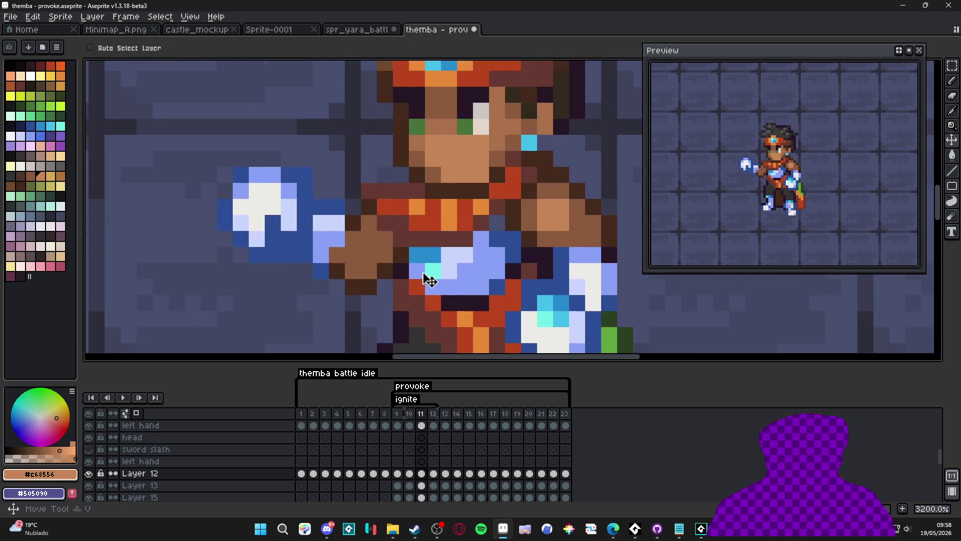
left_click(423, 278, "ctrl")
Step: Confirm the pending transform and select the red collar strip below the face
left_click(452, 263)
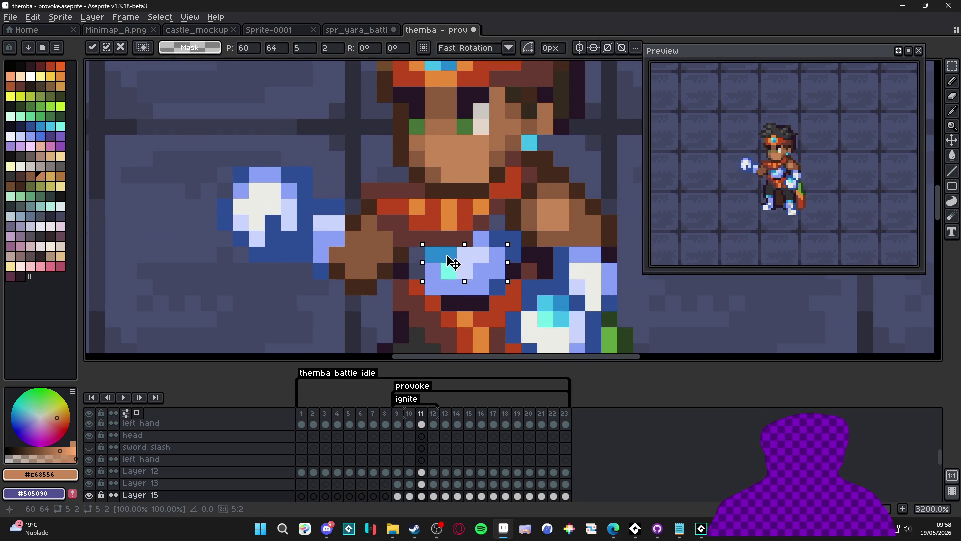
key("Return")
key("b")
scroll(427, 290, "down", 3)
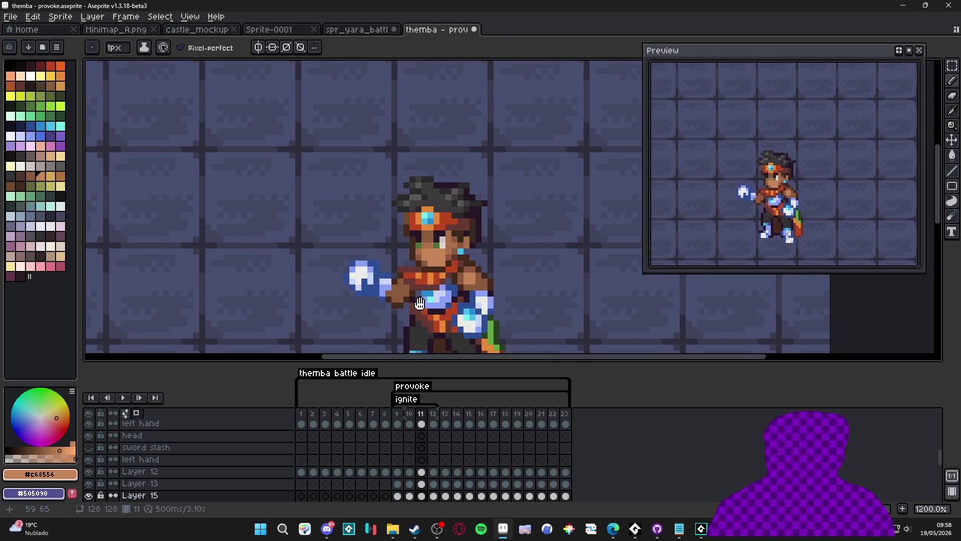
scroll(401, 270, "up", 2)
key("m")
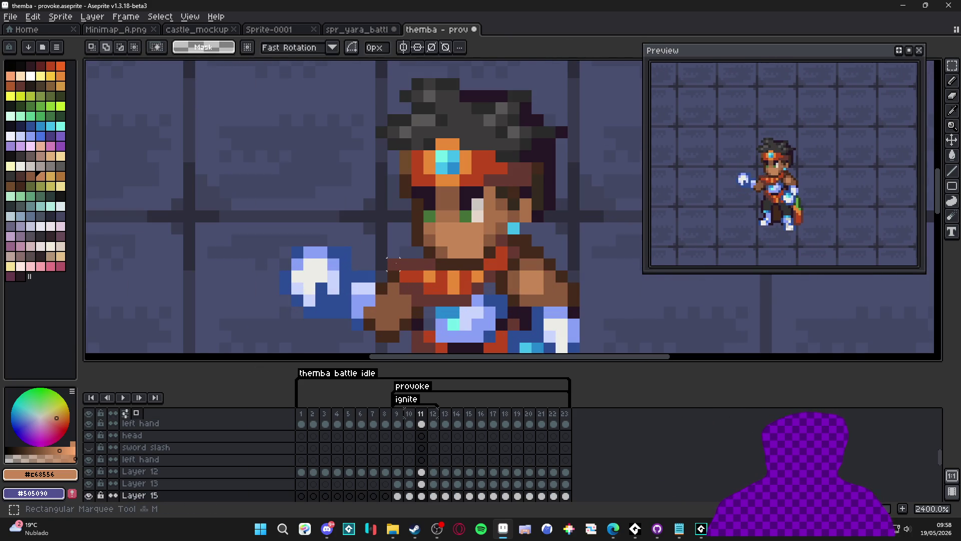
scroll(429, 264, "up", 2)
left_click_drag(400, 259, 436, 248)
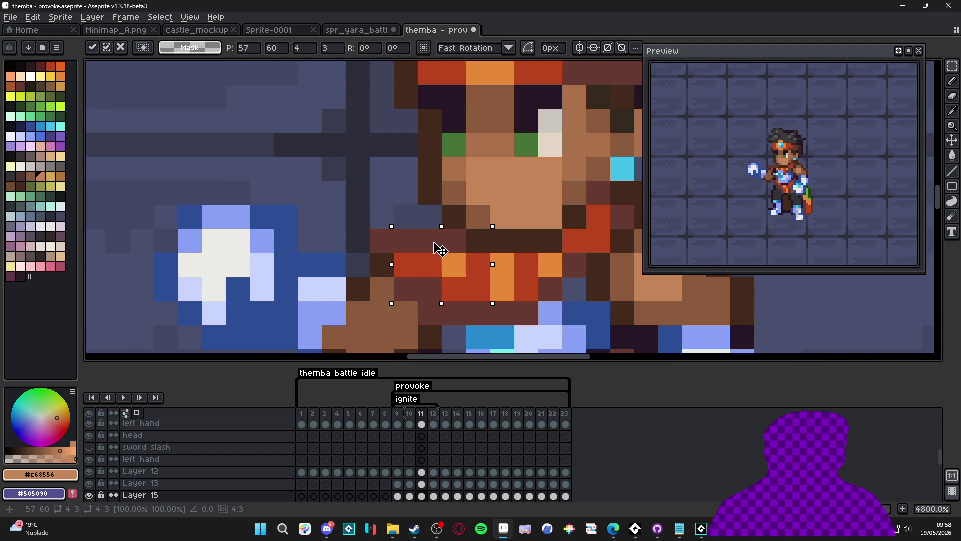
Step: Paste the collar strip on Layer 13 over the stray white pixels and commit it
left_click(416, 250, "ctrl")
key("m")
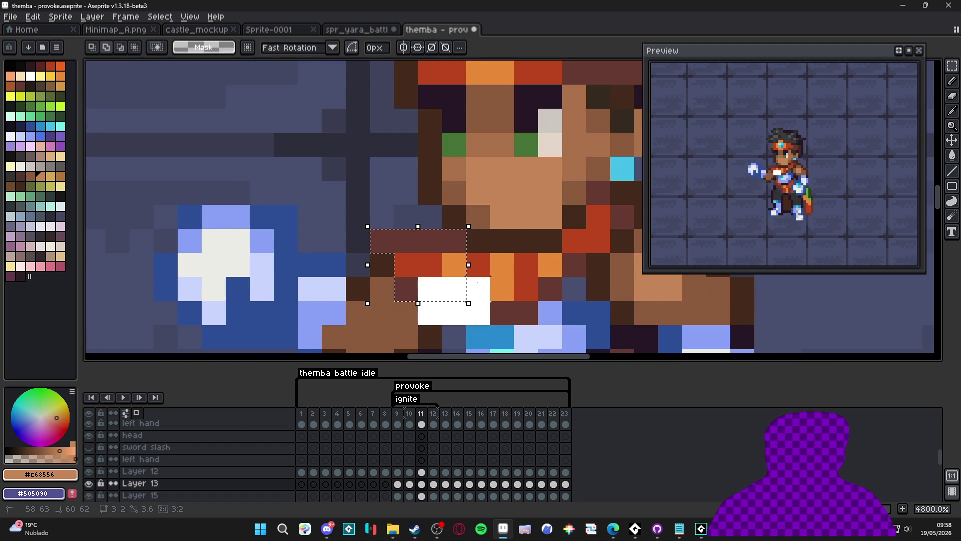
key("ctrl+v")
scroll(457, 278, "down", 5)
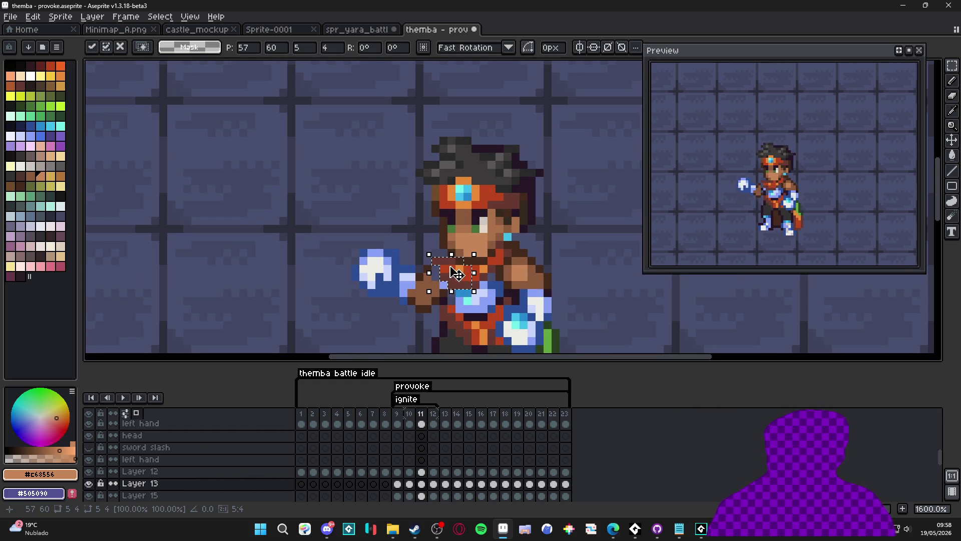
scroll(456, 271, "down", 4)
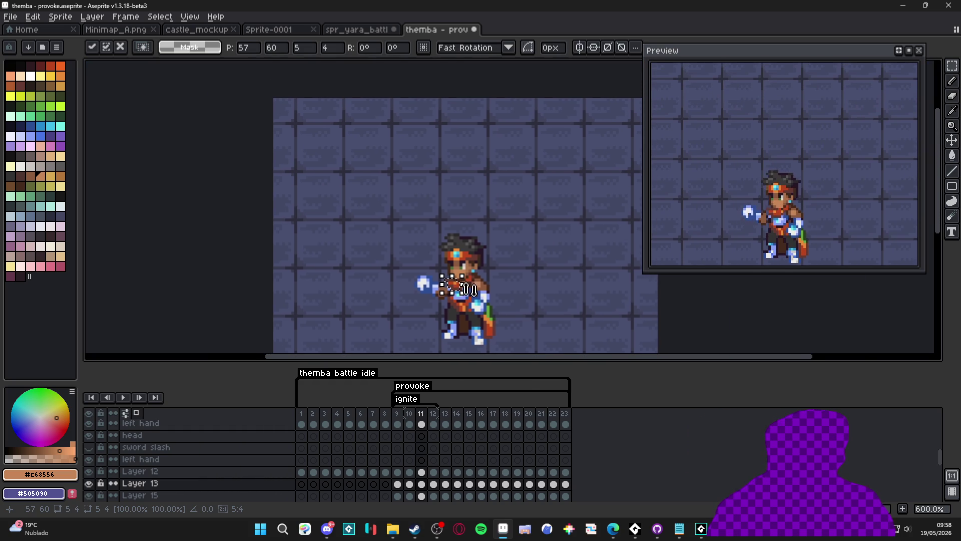
scroll(453, 299, "up", 4)
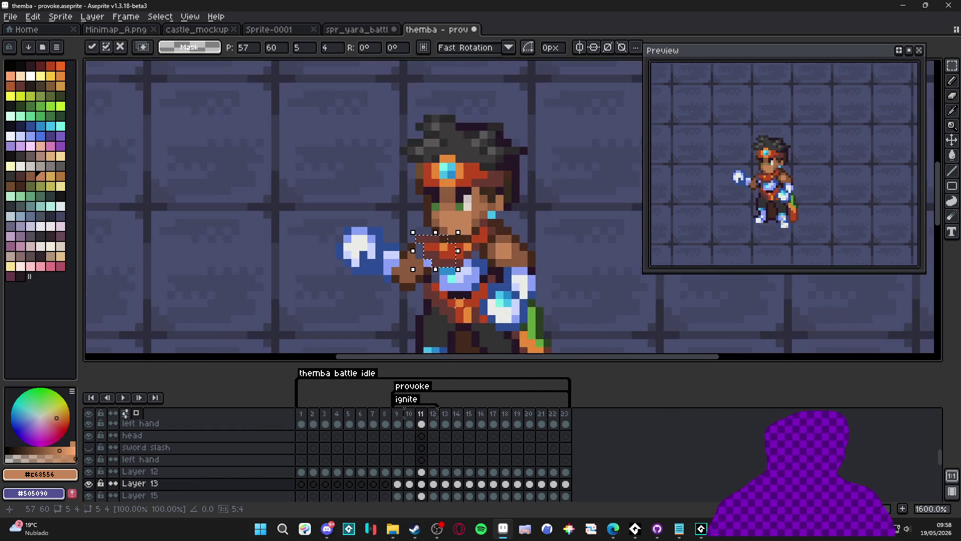
key("Return")
scroll(439, 257, "down", 1)
scroll(467, 294, "down", 1)
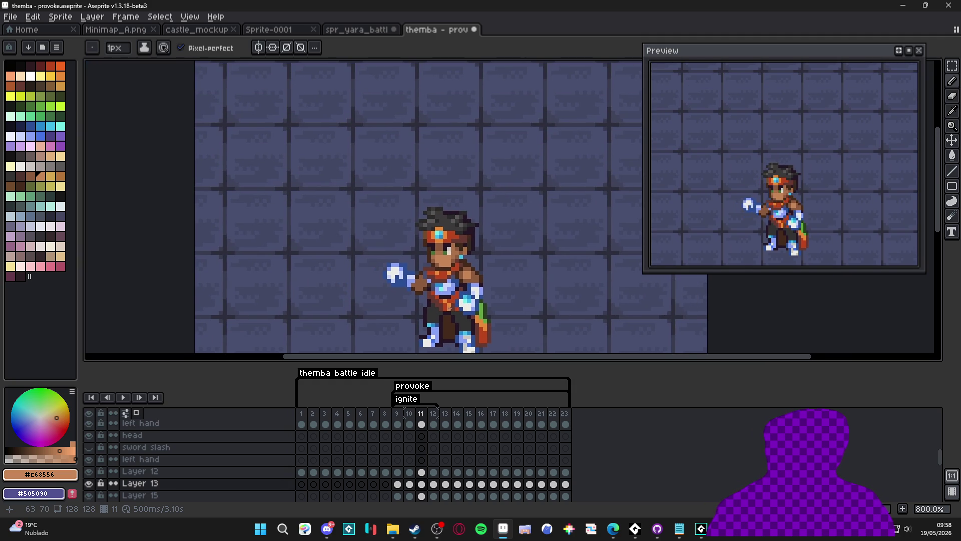
Step: Sample brown shades #673931, #452a1b and #8c5b3e from around the face
scroll(454, 303, "up", 1)
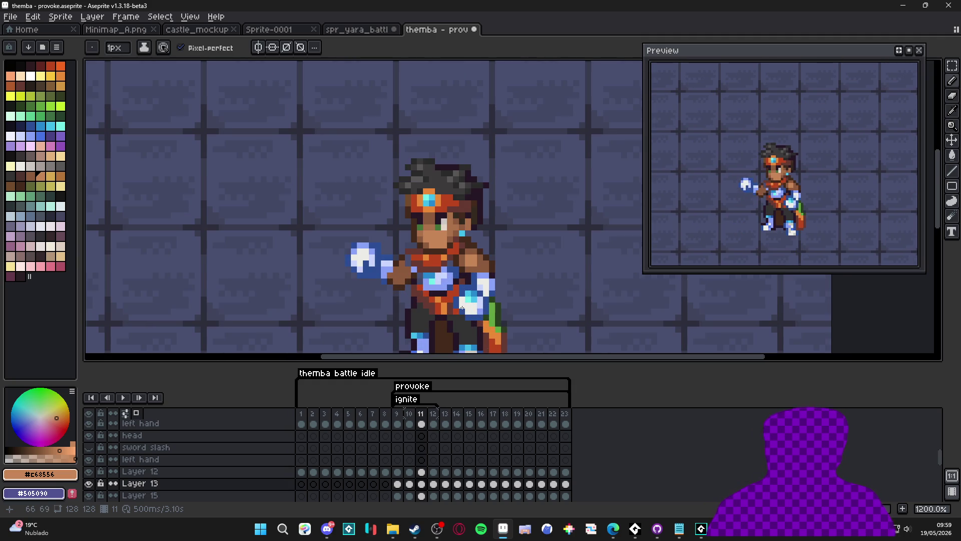
scroll(461, 307, "down", 4)
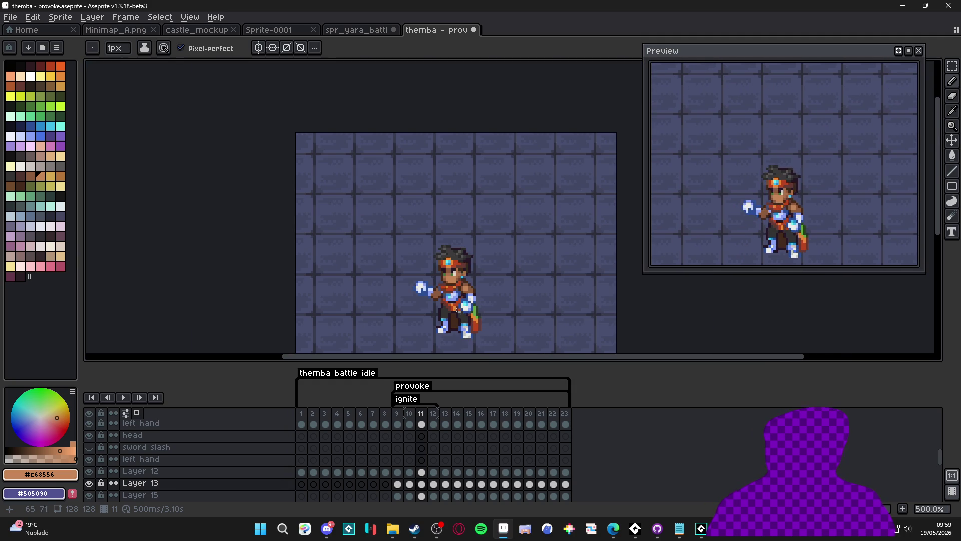
scroll(436, 293, "up", 8)
left_click(459, 266, "alt")
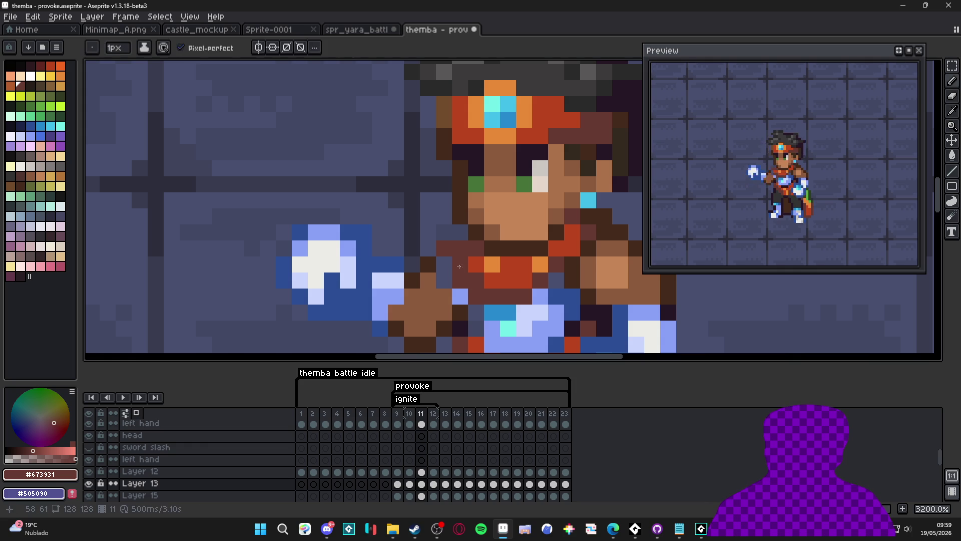
left_click(429, 264, "alt")
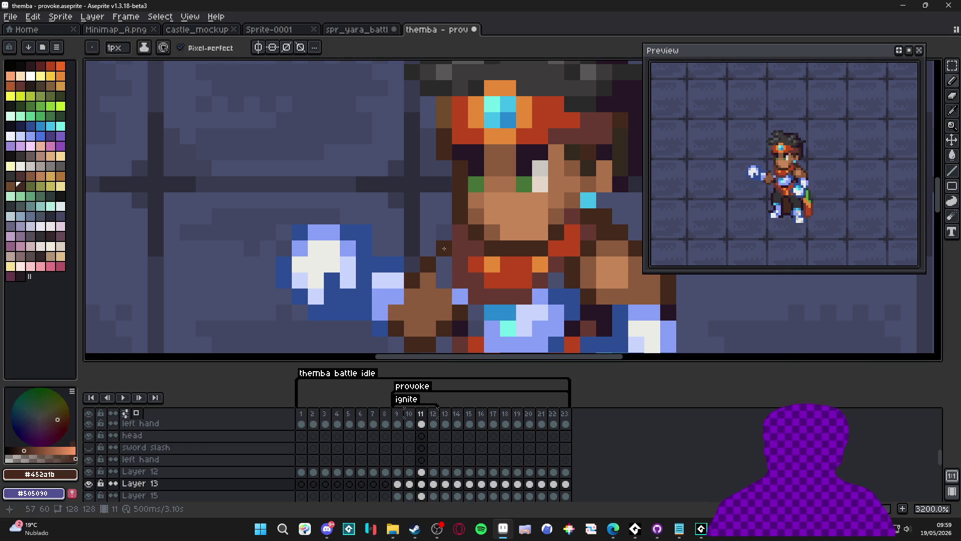
left_click(424, 297, "alt")
Step: Resample colours, ending on dark brown #452a1b, and pan down to the legs
scroll(424, 297, "down", 6)
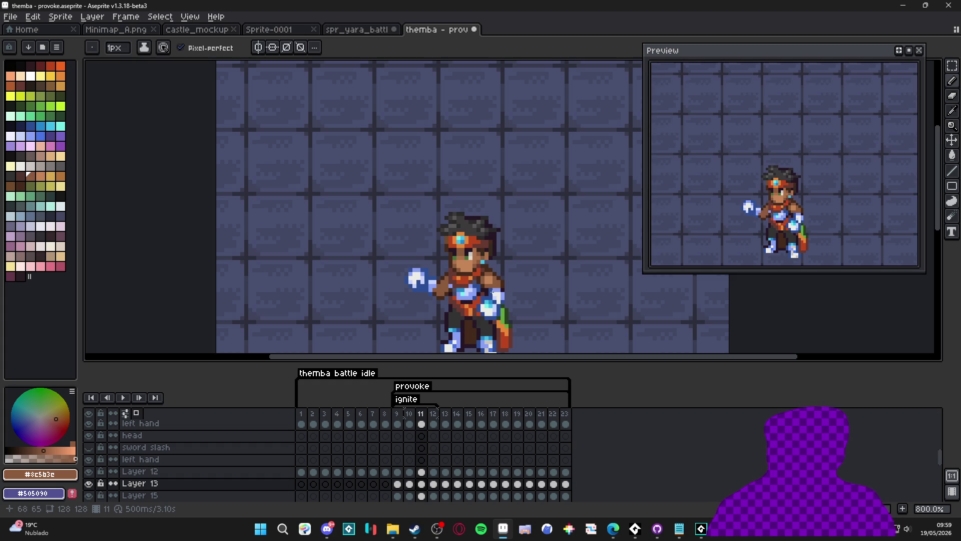
scroll(488, 293, "up", 5)
left_click(424, 260, "alt")
left_click(431, 248, "alt")
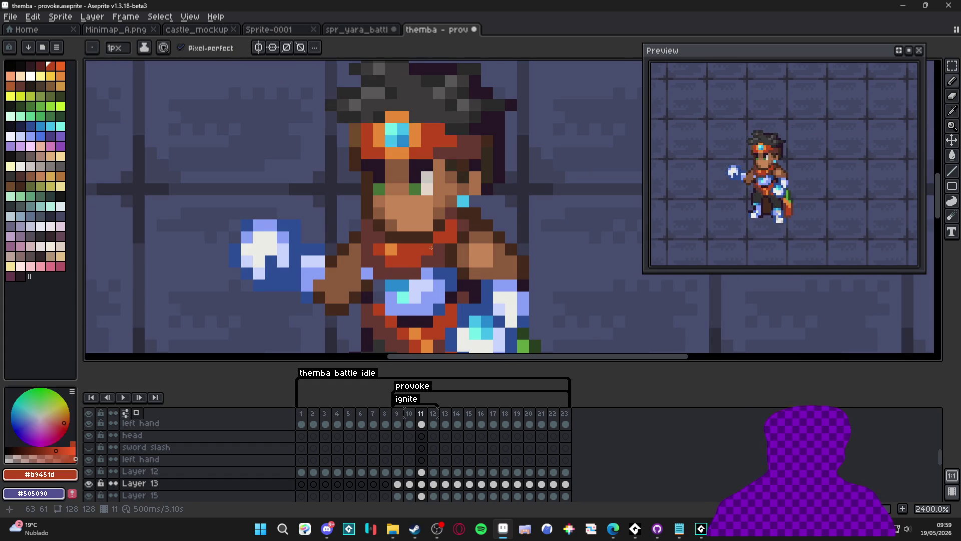
key("alt")
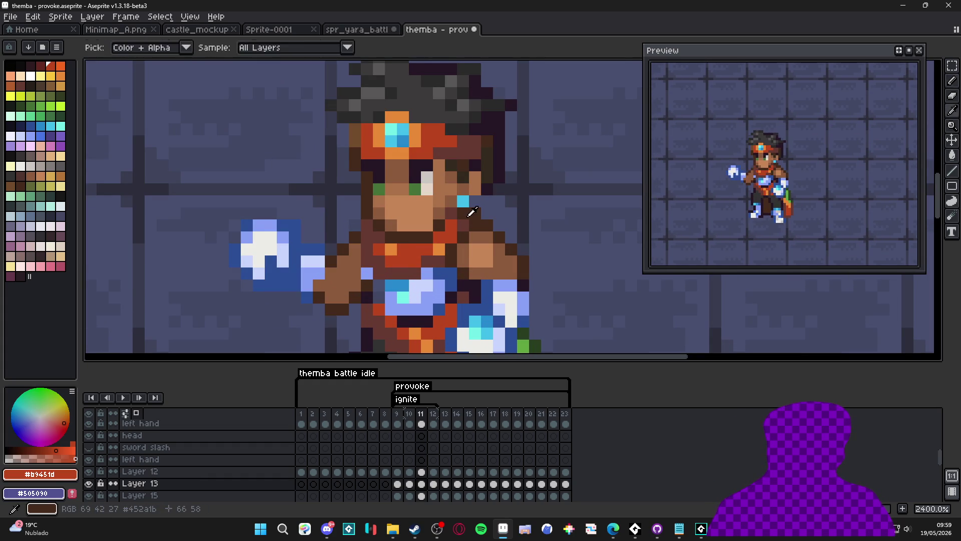
left_click(471, 208, "alt")
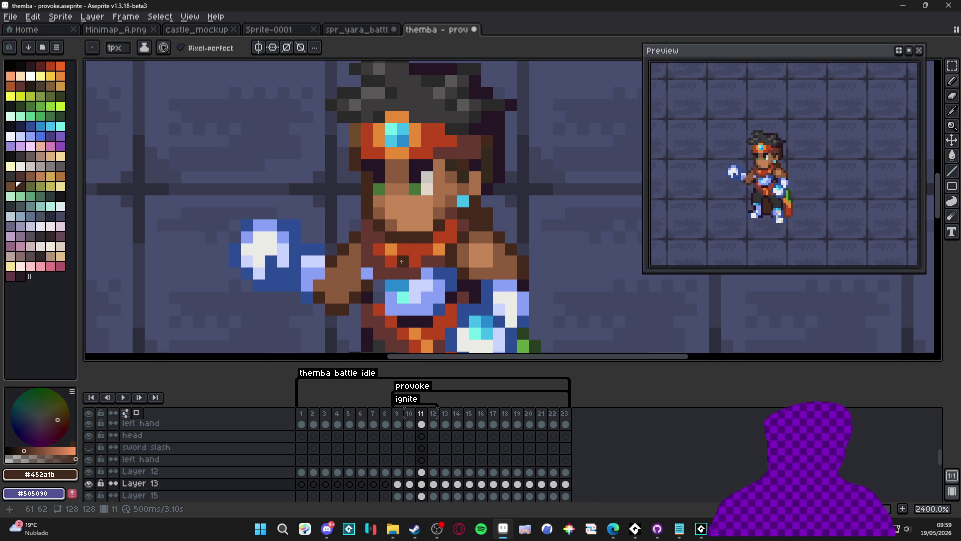
left_click_drag(402, 261, 415, 203)
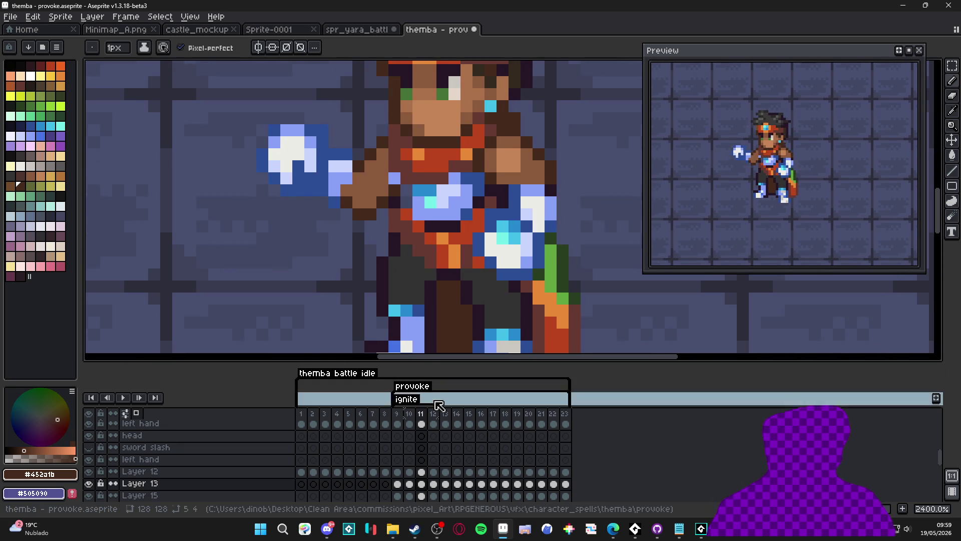
Step: Paste the flat outstretched hand onto frame 12's left hand layer and commit it
left_click(439, 420)
left_click(292, 176, "ctrl")
key("m")
left_click_drag(197, 125, 351, 254)
left_click(432, 414)
key("Delete")
left_click(423, 413)
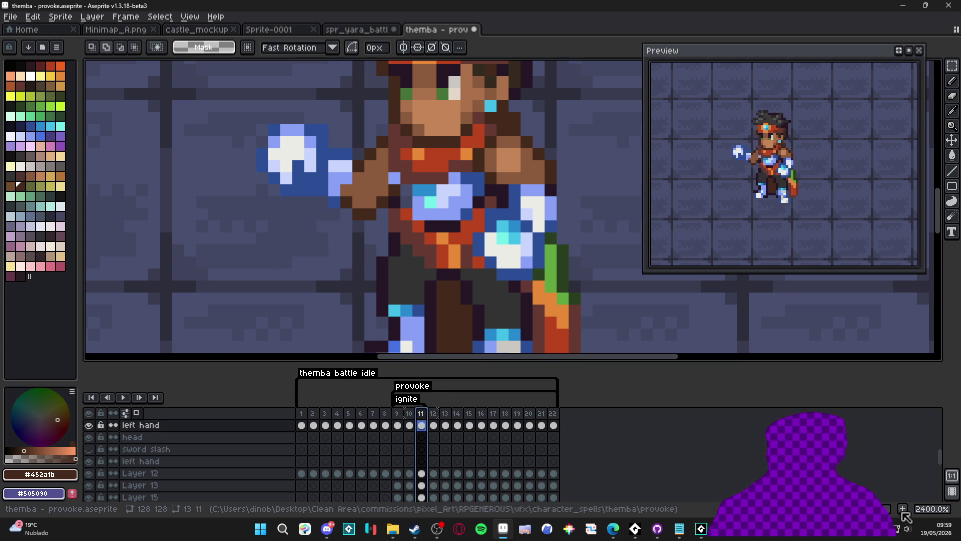
key("alt+n")
key("ctrl+v")
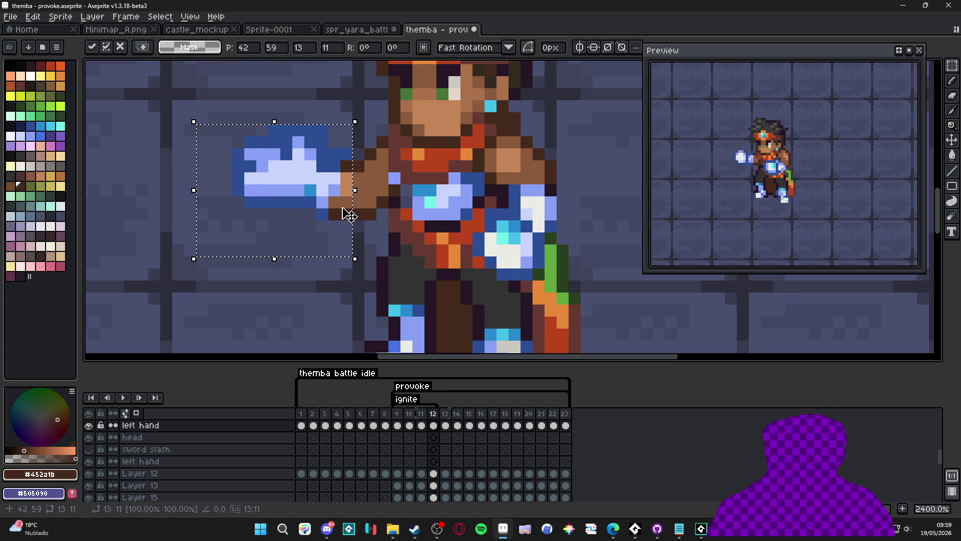
key("Return")
Step: Lower the eye pixels on Layer 12 by one pixel and pick the skin brown #8c5b3e
key("e")
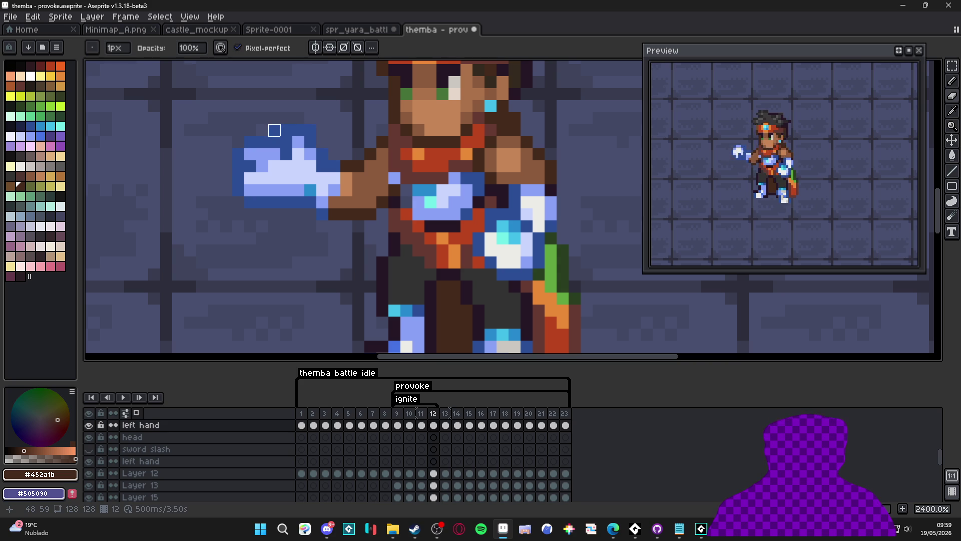
mouse_move(430, 81)
left_mouse_down()
mouse_move(423, 189)
mouse_move(439, 198)
mouse_move(429, 191)
left_mouse_up()
left_click(423, 189, "ctrl")
key("m")
key("Escape")
key("Return")
left_click_drag(374, 178, 430, 181)
key("b")
left_click(375, 180, "alt")
scroll(386, 188, "down", 6)
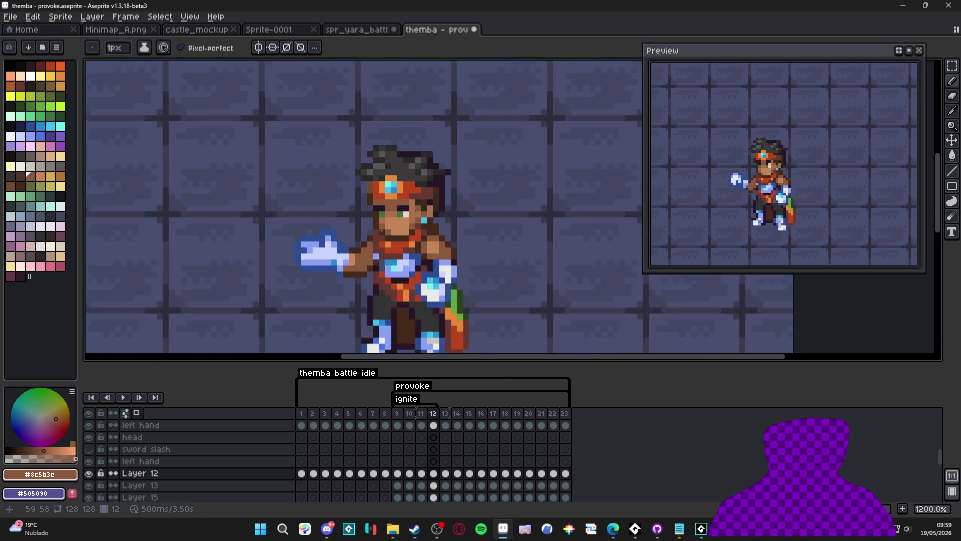
Step: Zoom out and cycle through frames 10, 11 and 12 to compare the fist, stopping on 11
scroll(389, 217, "up", 4)
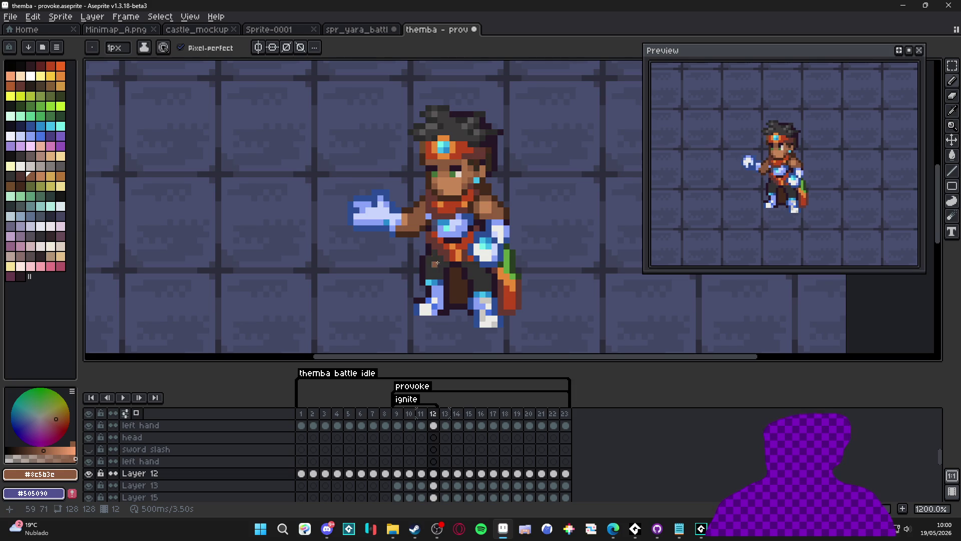
scroll(458, 293, "down", 3)
left_click(422, 417)
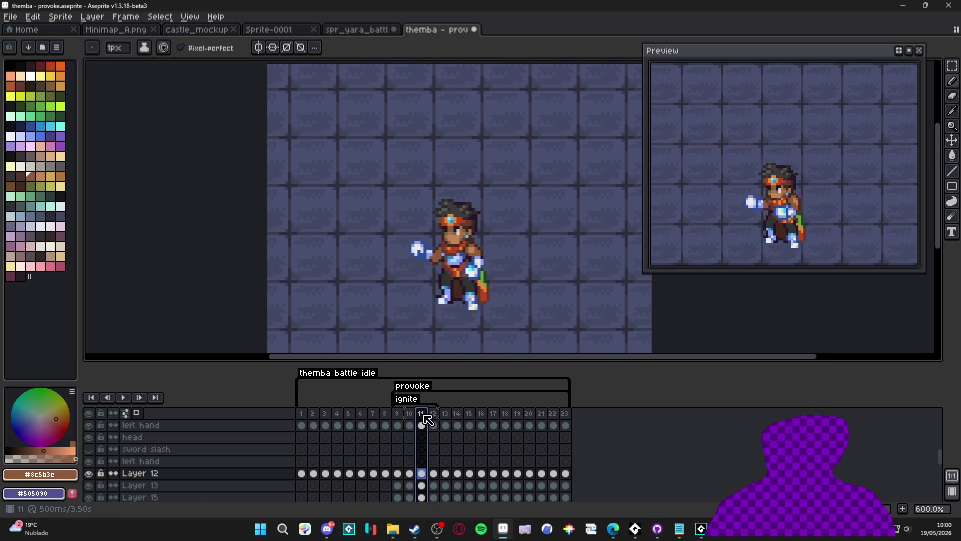
left_click(415, 419)
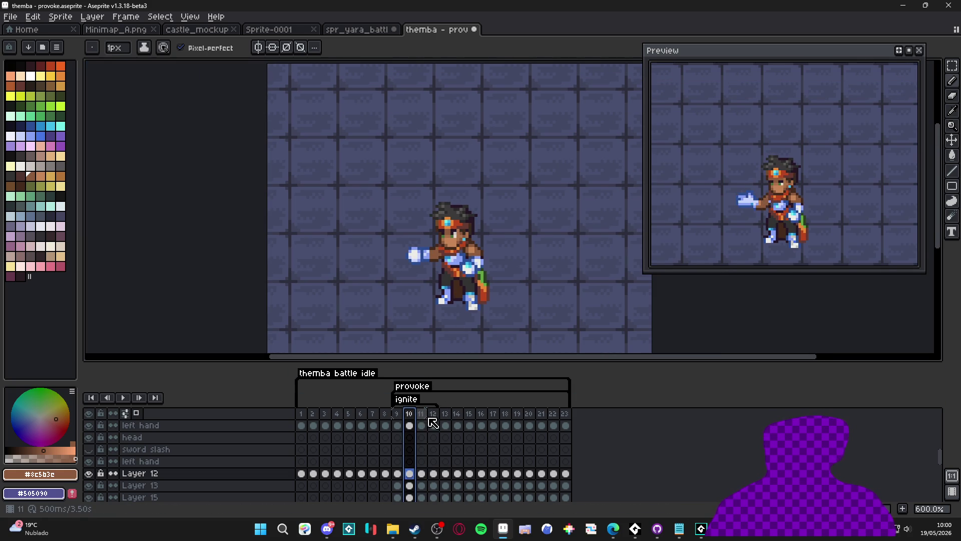
left_click(437, 417)
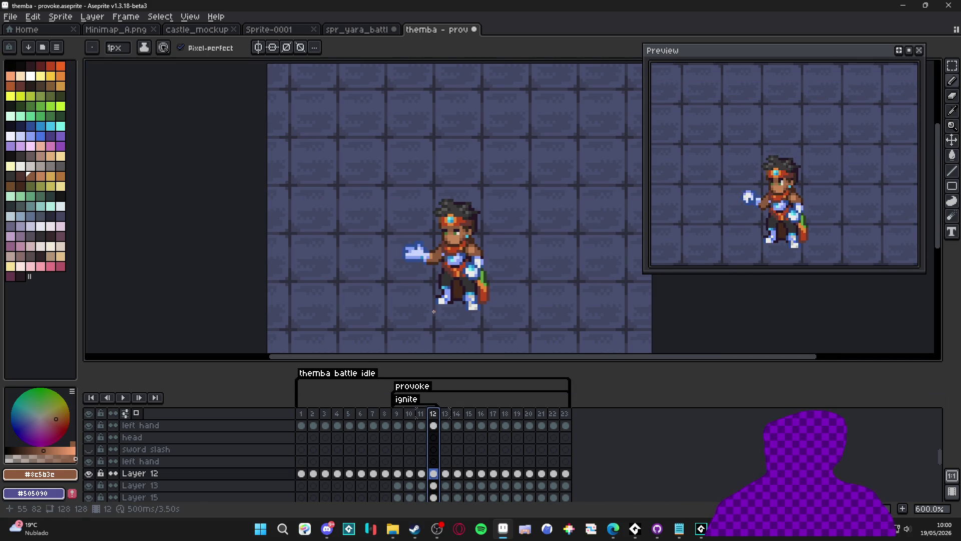
key("Left")
key("Right")
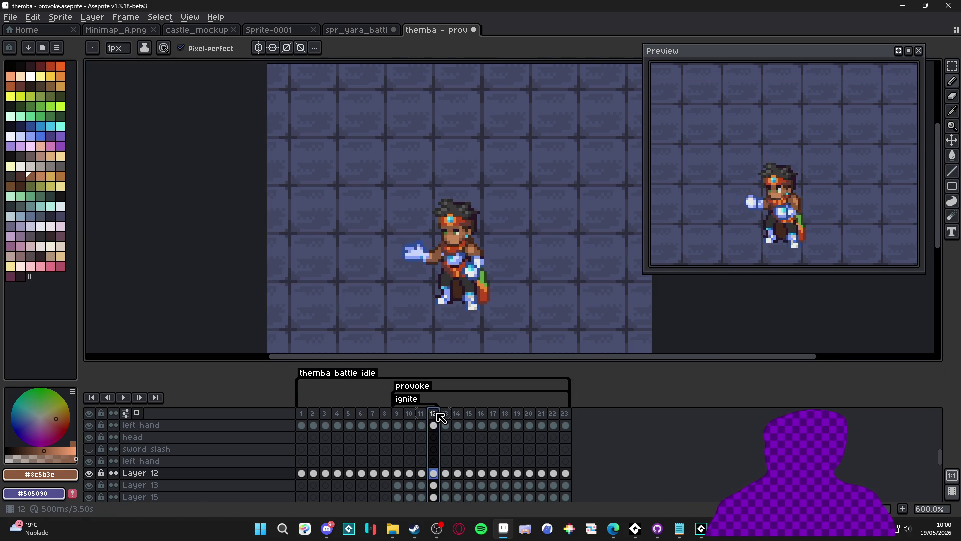
key("Left")
key("Left")
left_click(422, 414)
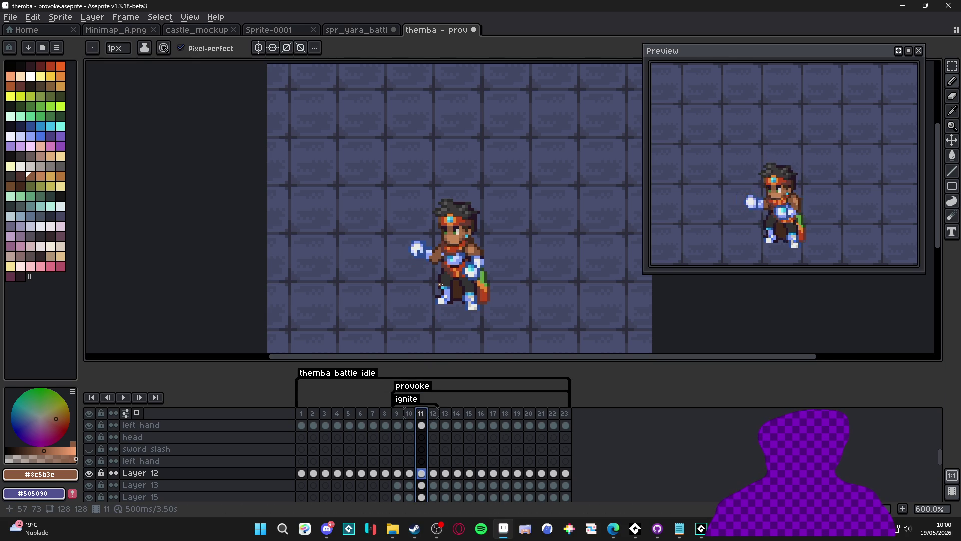
scroll(441, 284, "up", 4)
Step: Shift a narrow column of leg pixels on the character base layer and pick the dark outline colour
key("m")
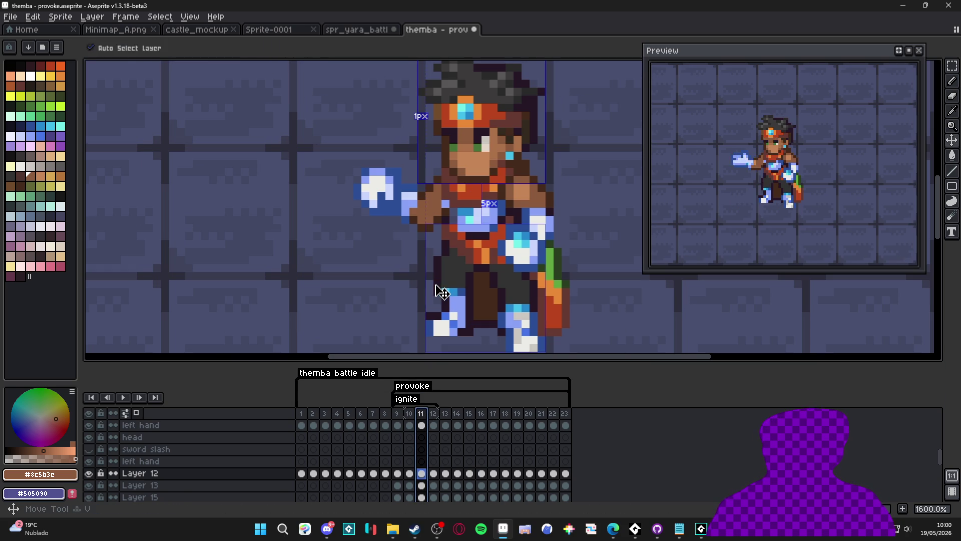
left_click(433, 275, "ctrl")
mouse_move(437, 259)
left_mouse_down()
mouse_move(437, 292)
mouse_move(485, 293)
mouse_move(423, 288)
mouse_move(446, 259)
mouse_move(457, 274)
mouse_move(463, 265)
left_mouse_up()
scroll(443, 290, "up", 1)
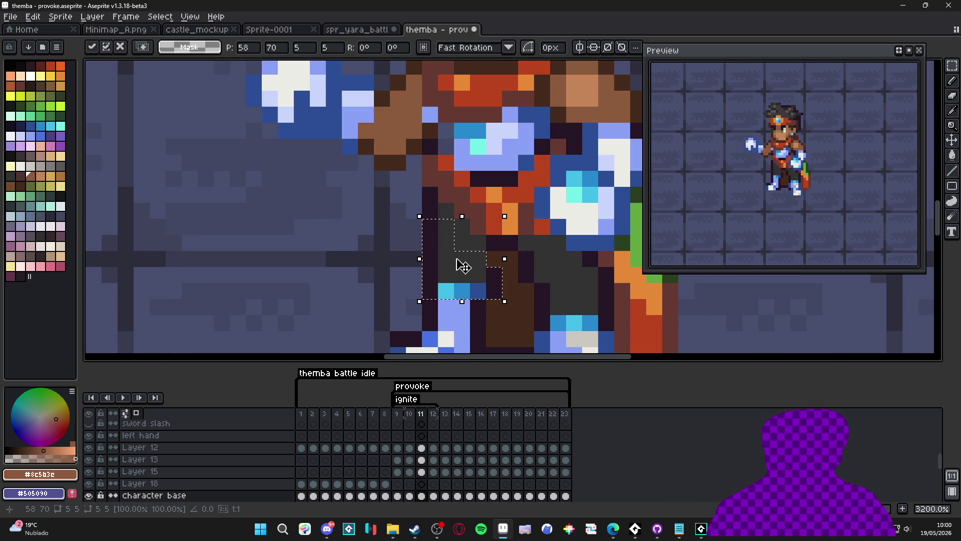
key("Return")
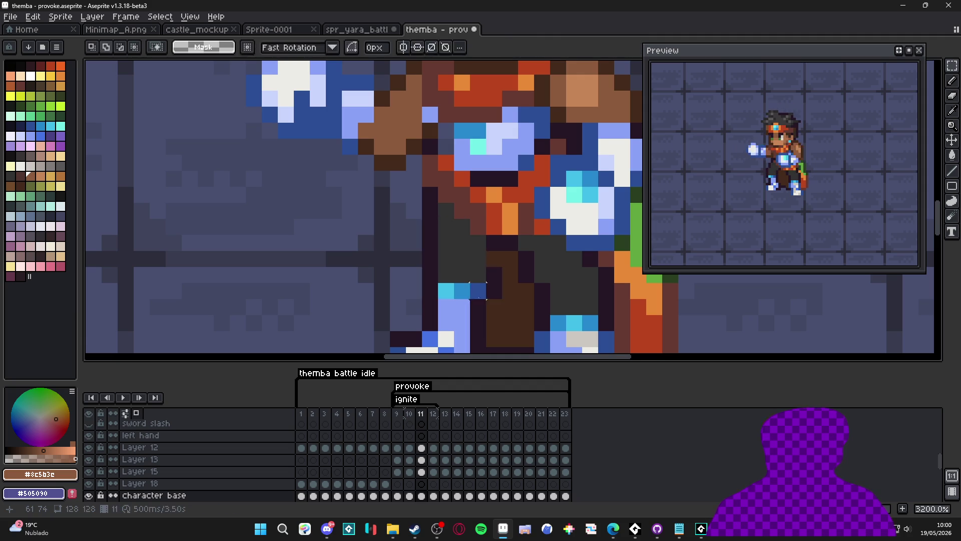
key("b")
left_click(493, 273, "alt")
scroll(494, 305, "down", 4)
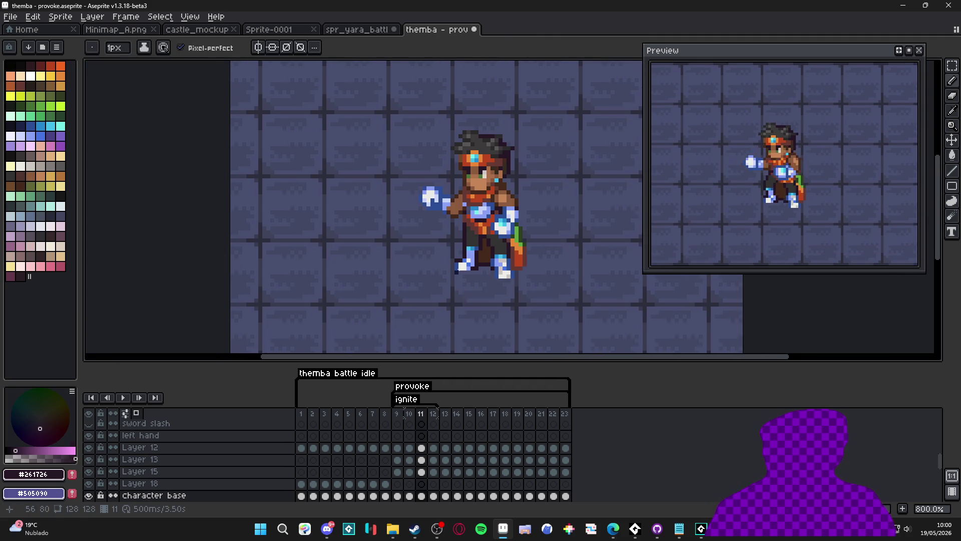
scroll(470, 335, "up", 2)
Step: Carry a small block of leg pixels from frame 11 onto frame 12's lower body
key("v")
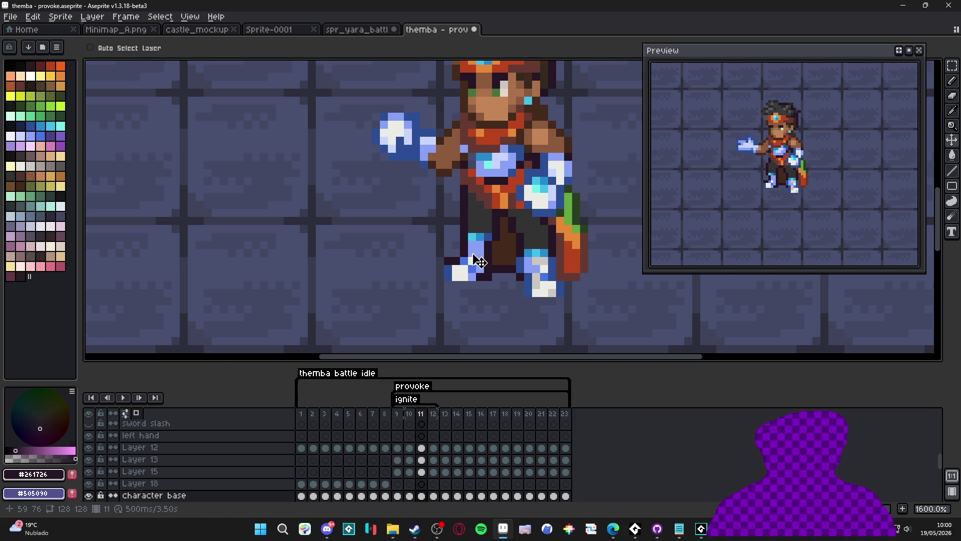
scroll(472, 248, "up", 2)
key("m")
mouse_move(454, 201)
left_mouse_down()
mouse_move(506, 231)
mouse_move(463, 210)
left_mouse_up()
scroll(469, 185, "up", 3)
left_click_drag(451, 125, 453, 214)
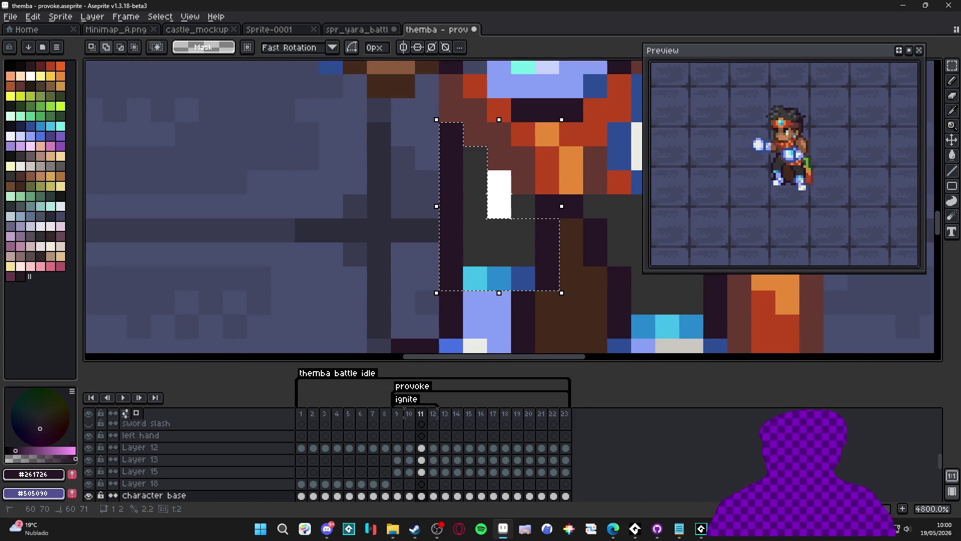
left_click(434, 415)
key("ctrl+shift+d")
key("Right")
Step: Repaint a column of the leg lighter on frame 12 with the Pencil
key("ctrl+d")
key("b")
left_click_drag(427, 183, 427, 278)
scroll(427, 278, "down", 4)
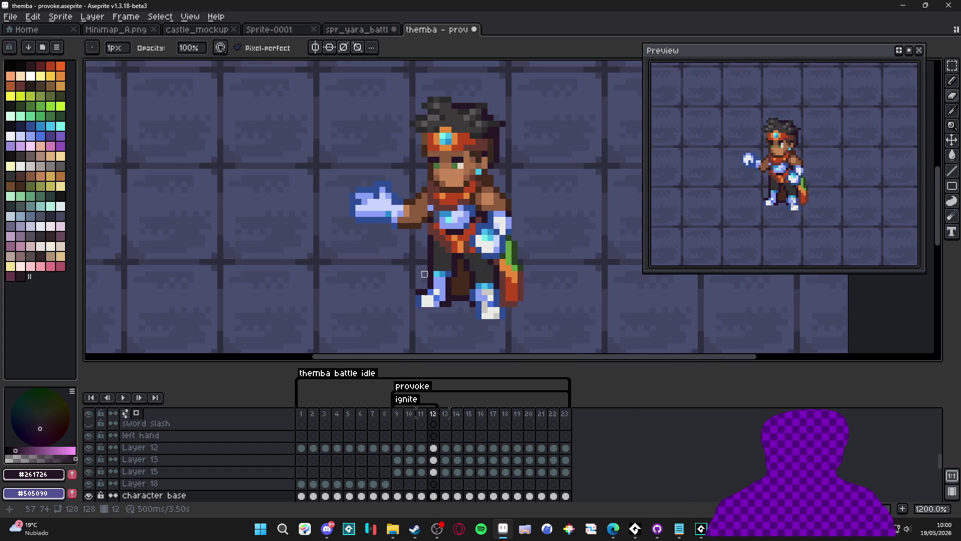
scroll(425, 262, "down", 2)
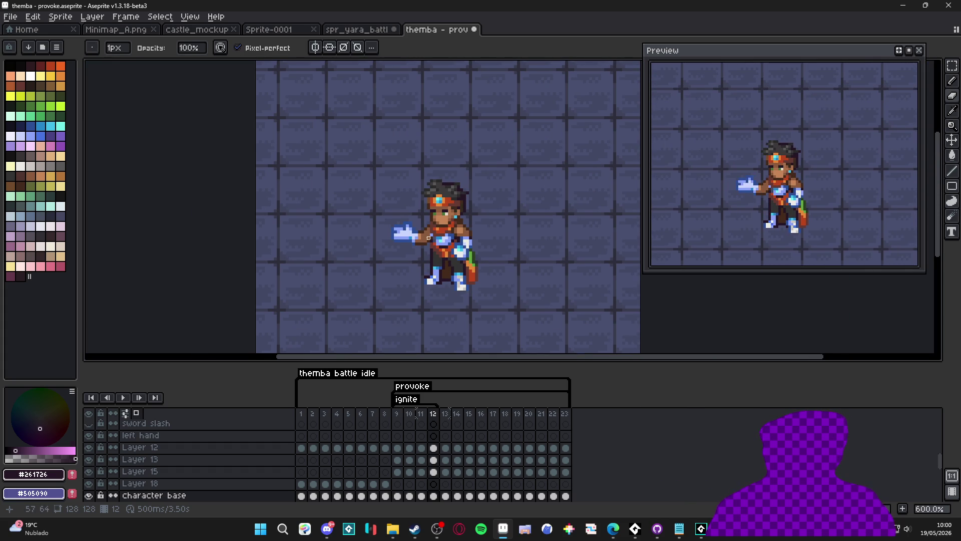
scroll(428, 238, "up", 4)
left_click(389, 223, "ctrl")
Step: Shift the outstretched hand on frame 12 one pixel left
key("m")
left_click_drag(252, 149, 432, 328)
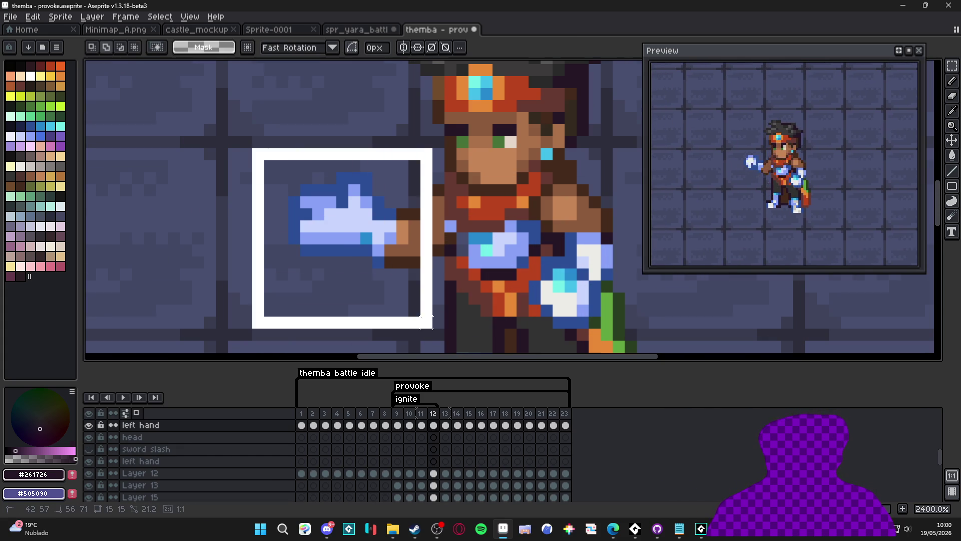
left_click_drag(376, 265, 365, 266)
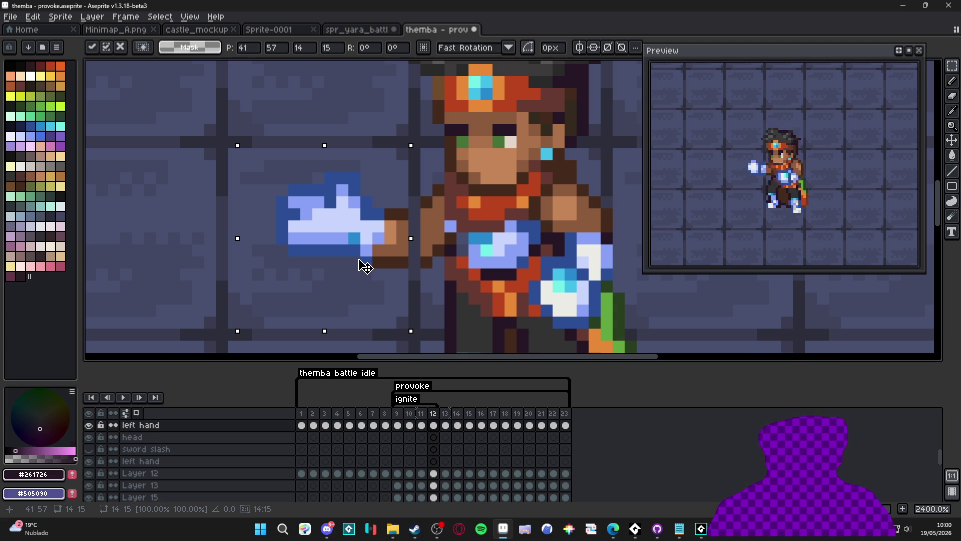
key("Right")
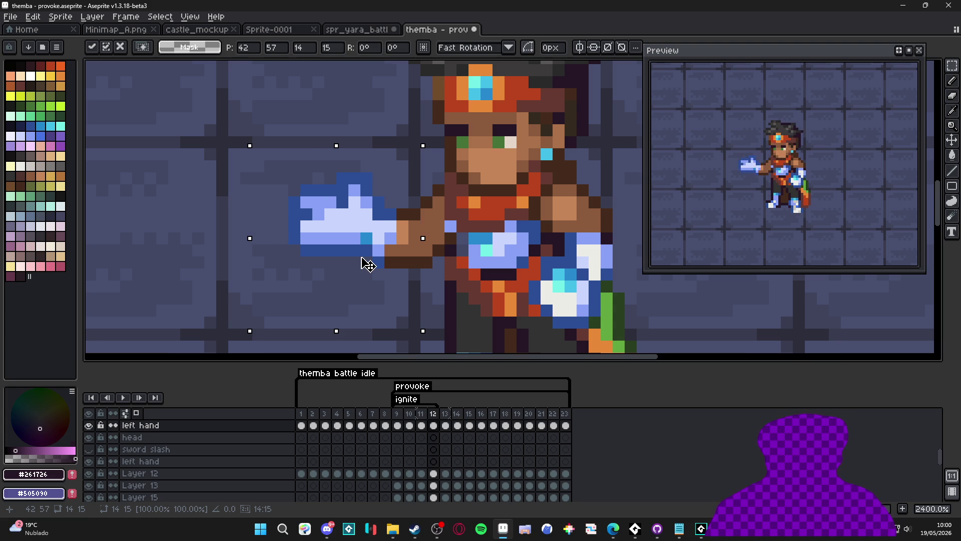
key("Left")
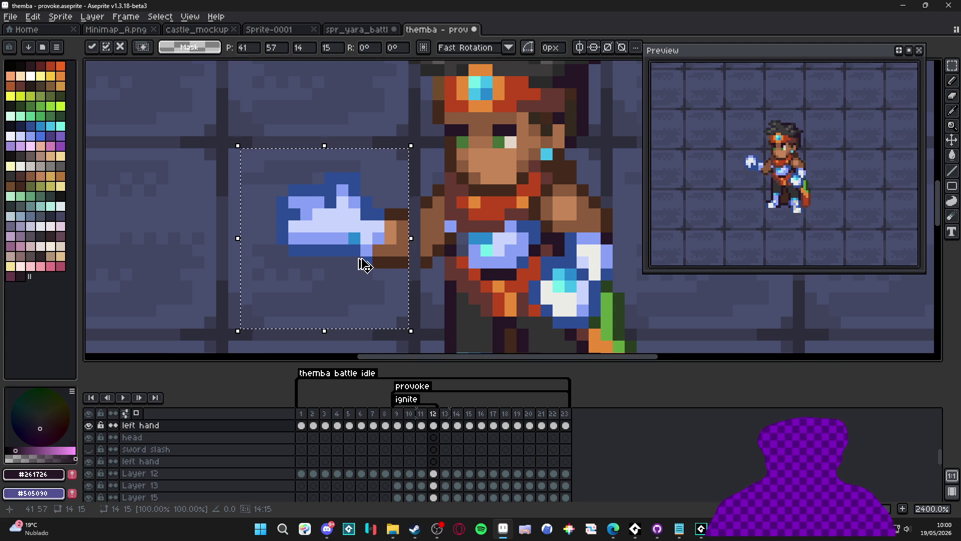
key("b")
scroll(433, 251, "up", 1)
Step: Fix the arm with dark brown pixels, fill the forearm gap with skin brown and outline it
left_click(442, 255, "alt")
left_click(409, 267)
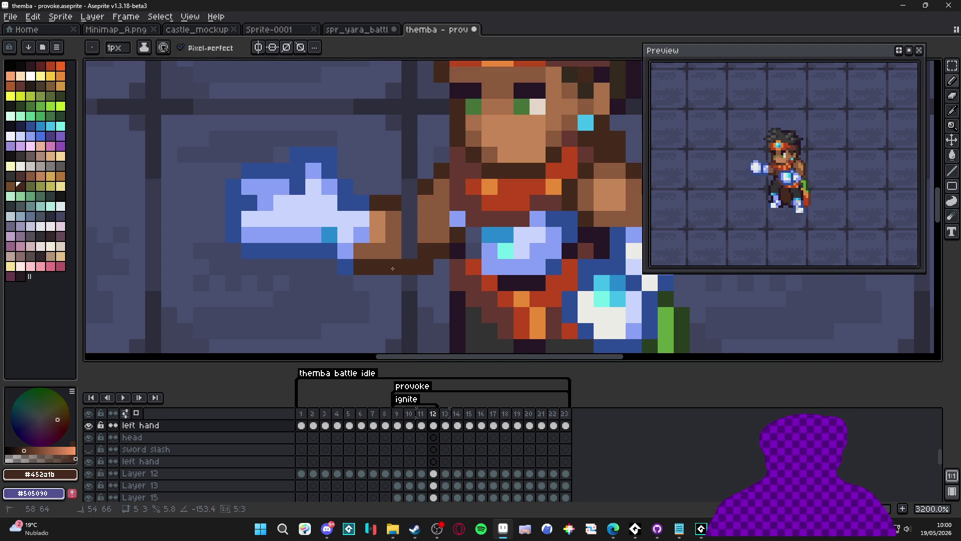
right_click(425, 267)
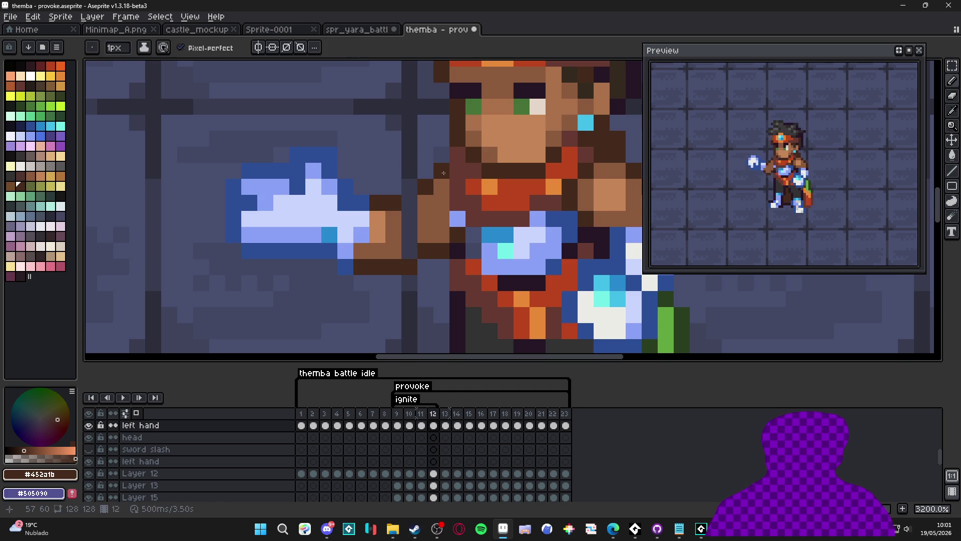
left_click(430, 209, "alt")
left_click_drag(410, 203, 406, 256)
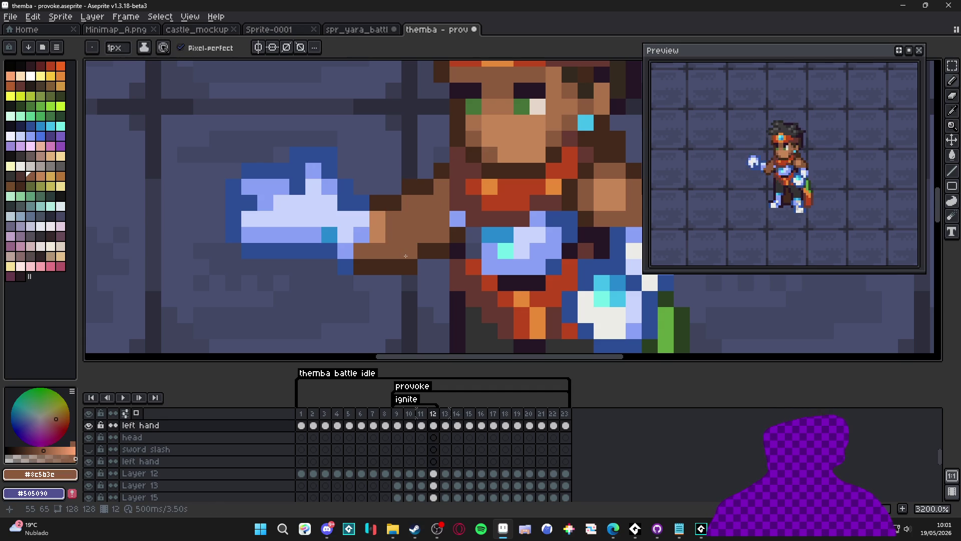
left_click(426, 250, "alt")
left_click(361, 250)
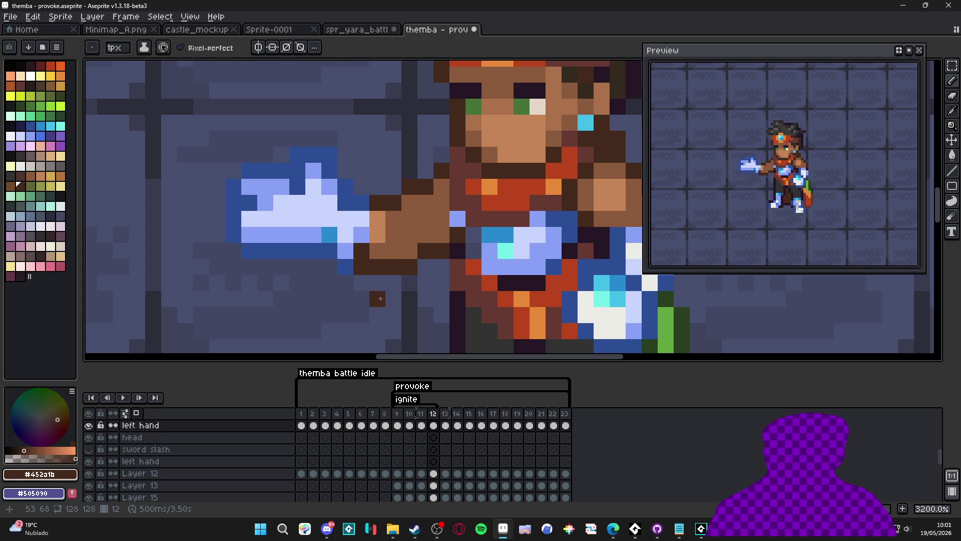
Step: Recolour hand pixels dark and light blue, then zoom out and compare with frame 11
left_click(346, 267, "alt")
left_click(360, 267)
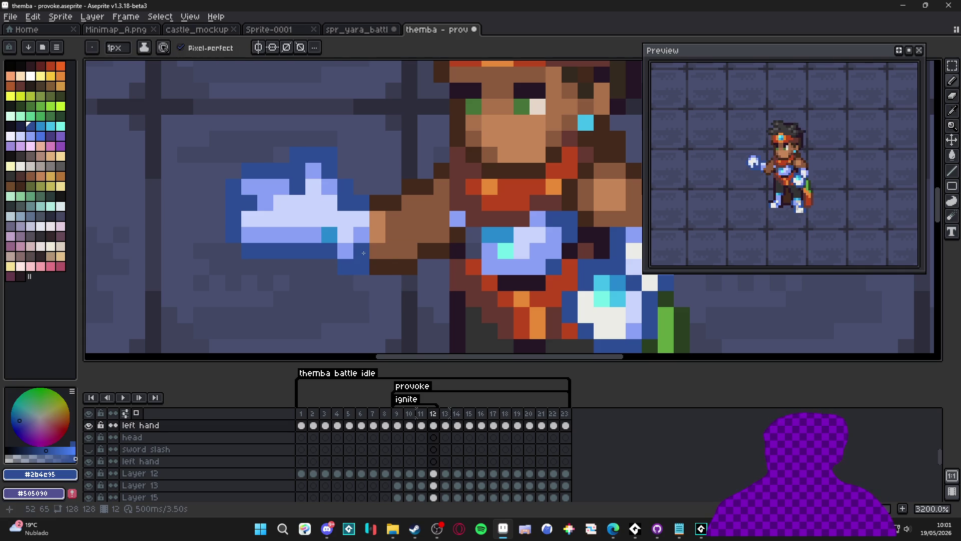
left_click(362, 235, "alt")
left_click(361, 250)
scroll(394, 287, "down", 5)
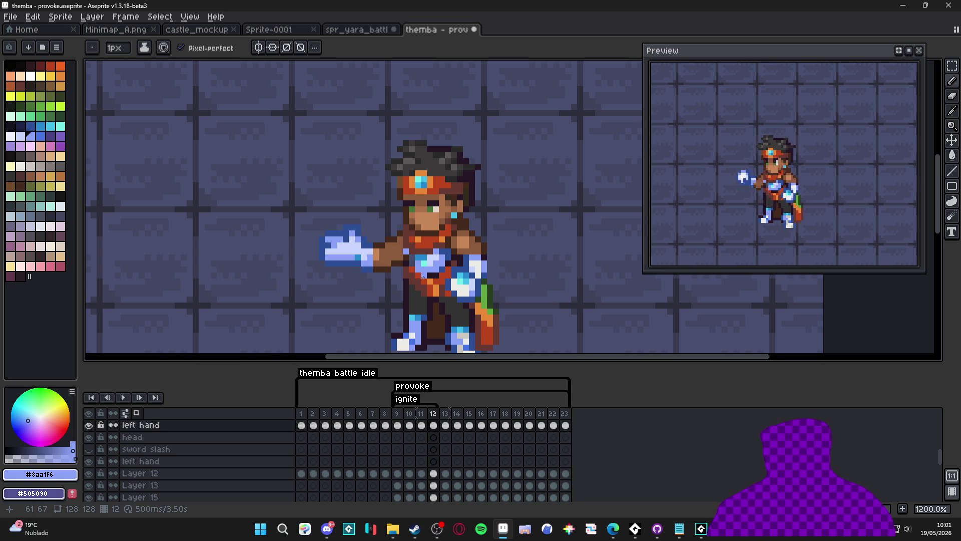
scroll(434, 303, "down", 3)
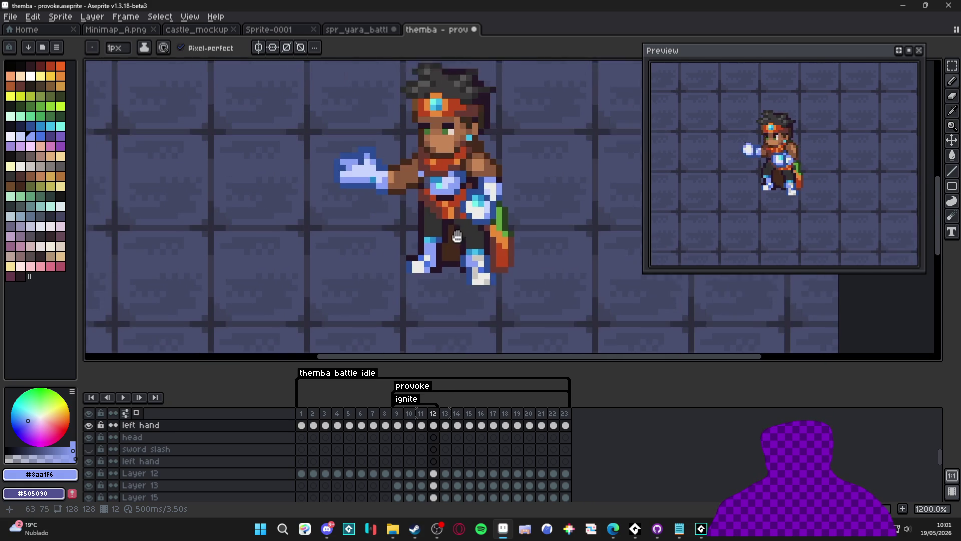
left_click(420, 421)
Step: On frame 11, switch to the character base layer and sample its dark grey and orange shades
left_click(409, 419)
left_click(420, 419)
scroll(411, 190, "up", 4)
left_click(411, 189, "ctrl")
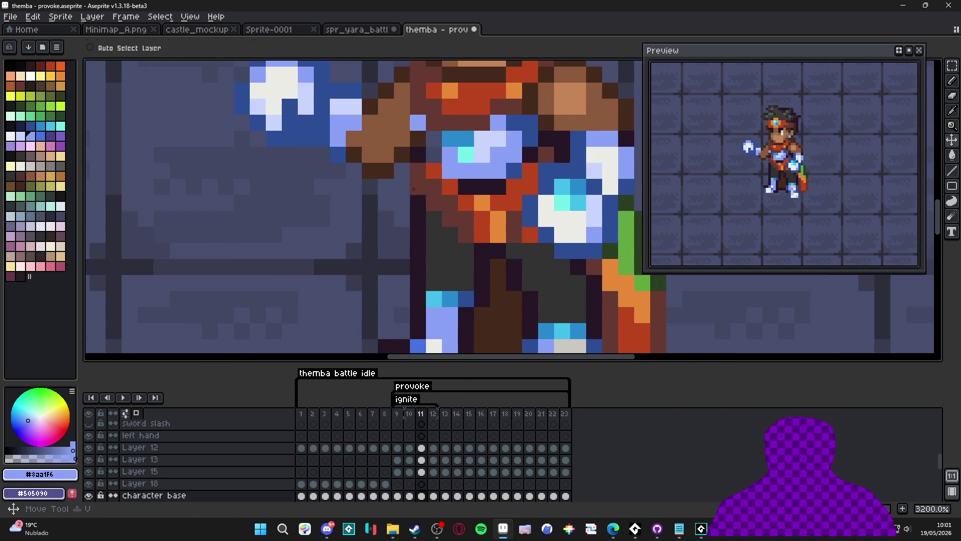
left_click(449, 233, "alt")
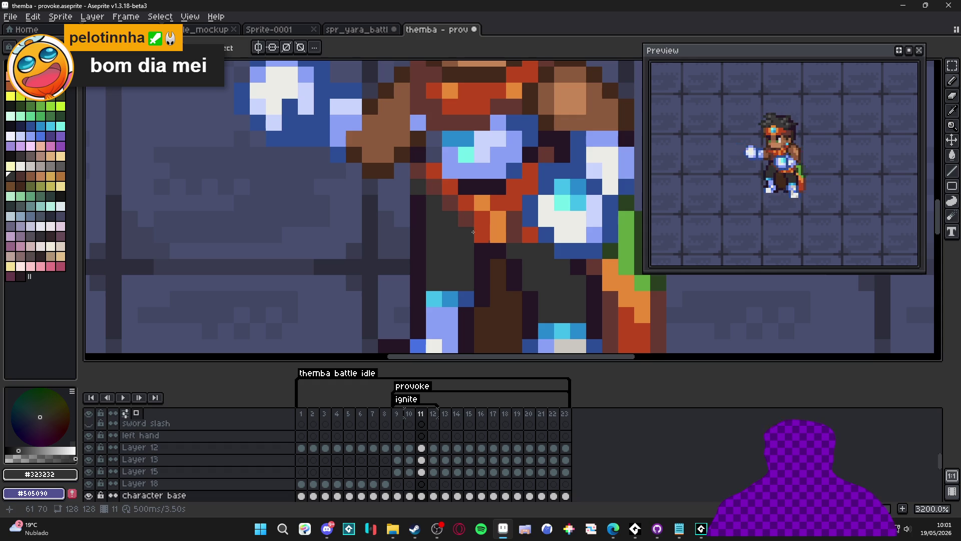
left_click(495, 233, "alt")
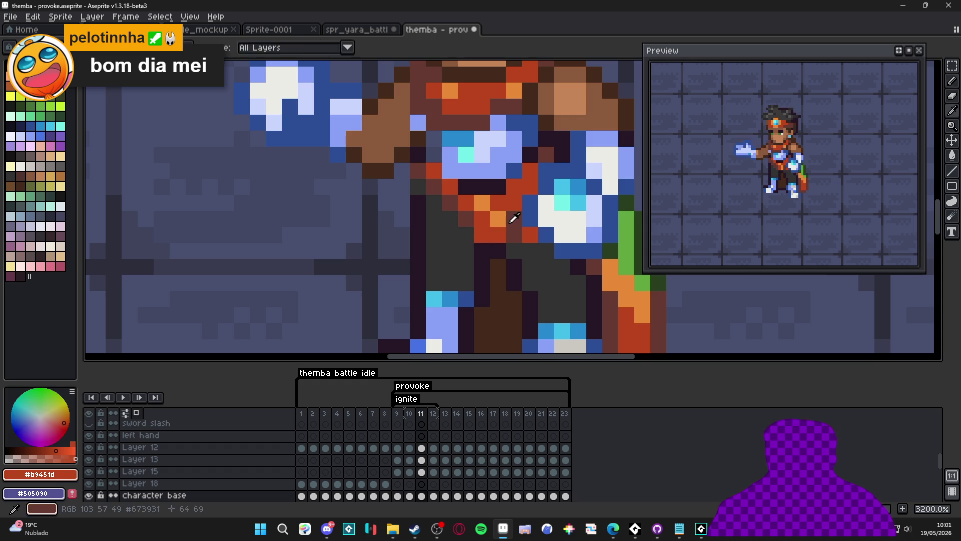
left_click(503, 219, "alt")
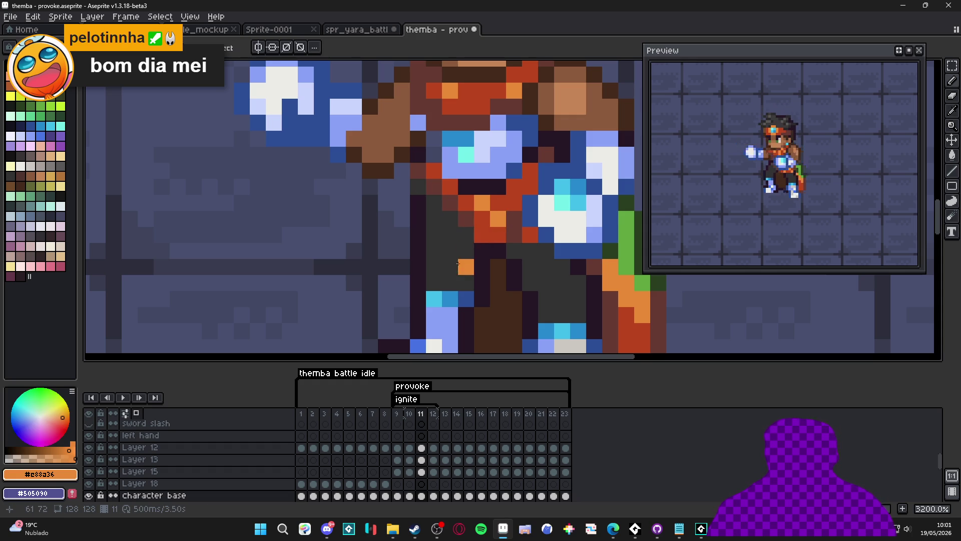
Step: Undo the arm stroke on Layer 13, then resample dark grey and purple-black from the base layer
key("ctrl+z")
key("ctrl+y")
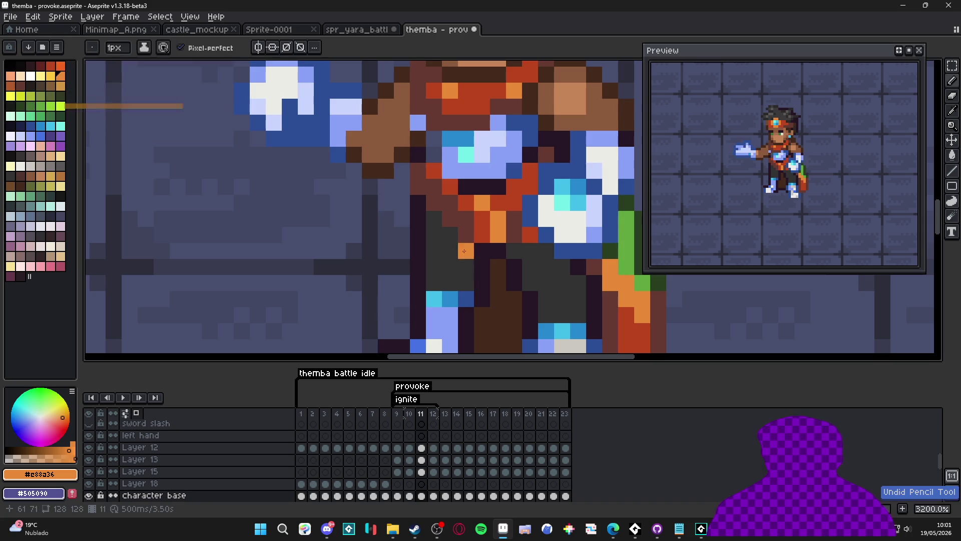
left_click(459, 229, "ctrl")
key("ctrl+z")
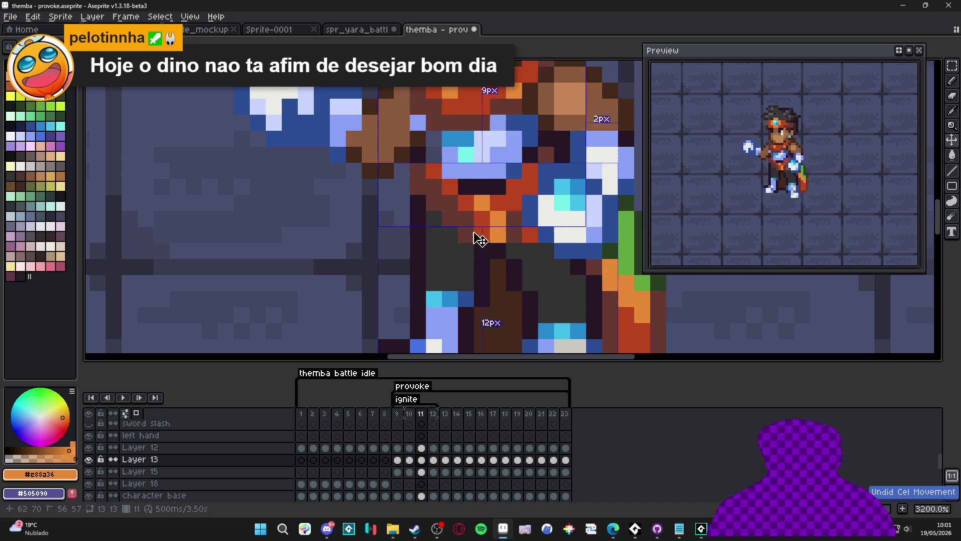
left_click(456, 253, "ctrl")
left_click(461, 255, "alt")
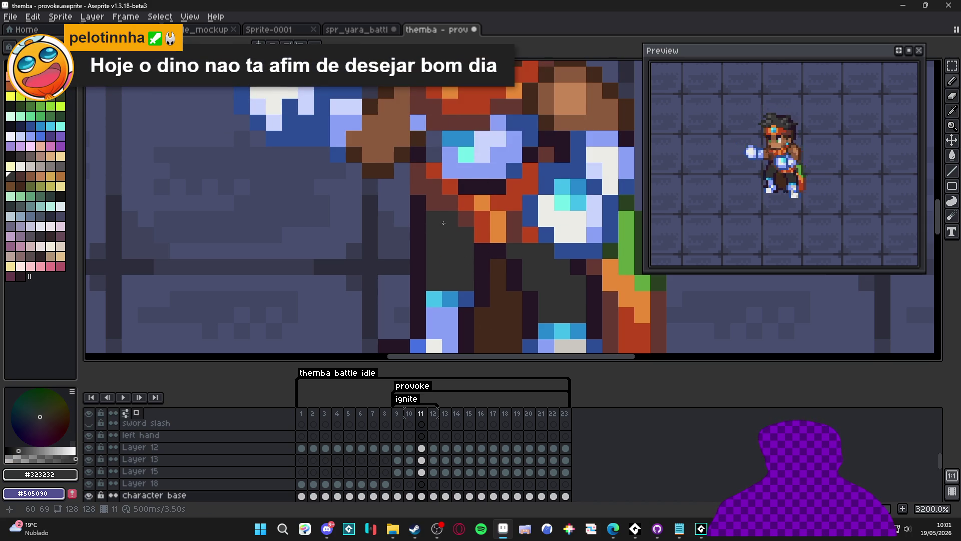
left_click(426, 199, "alt")
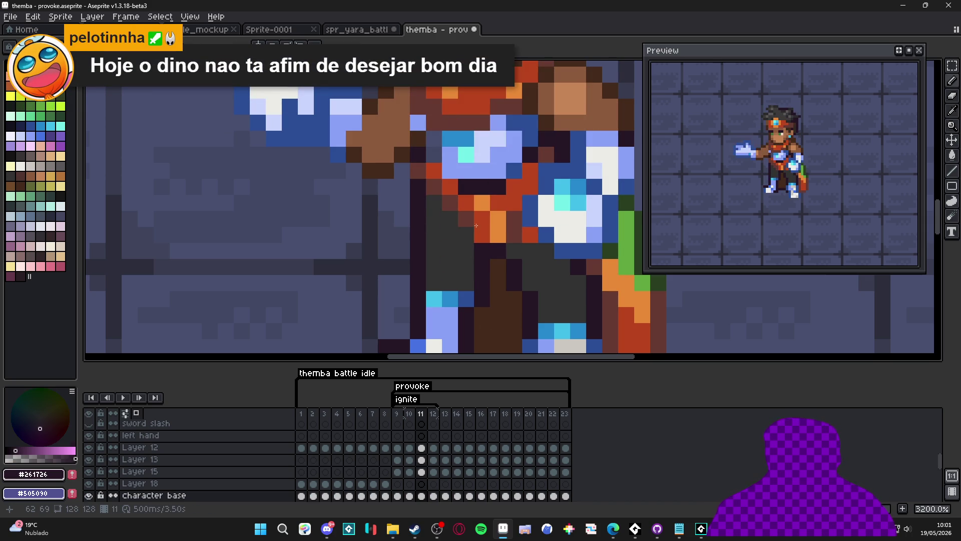
Step: On frame 12, paint torso pixels below the arm in dark grey and a darker shade
scroll(472, 267, "down", 3)
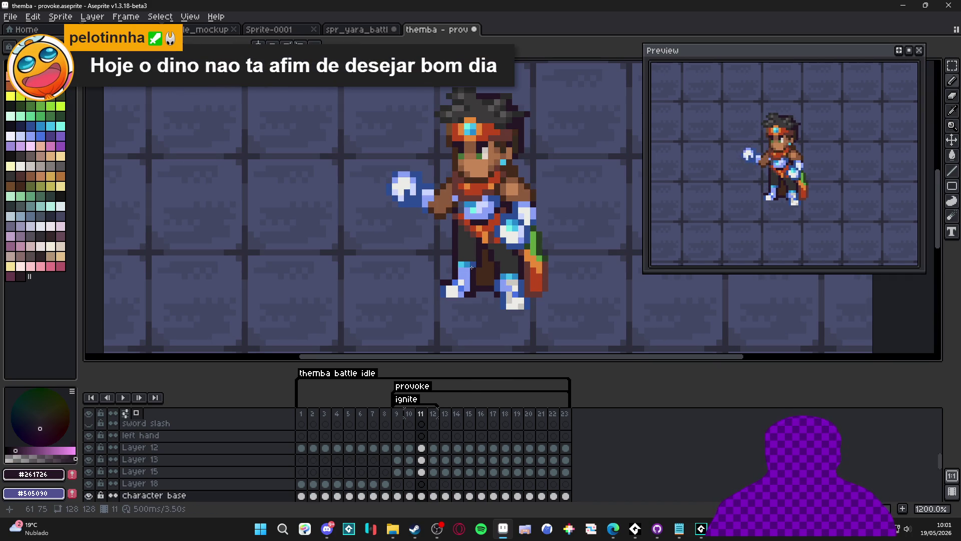
scroll(471, 268, "up", 3)
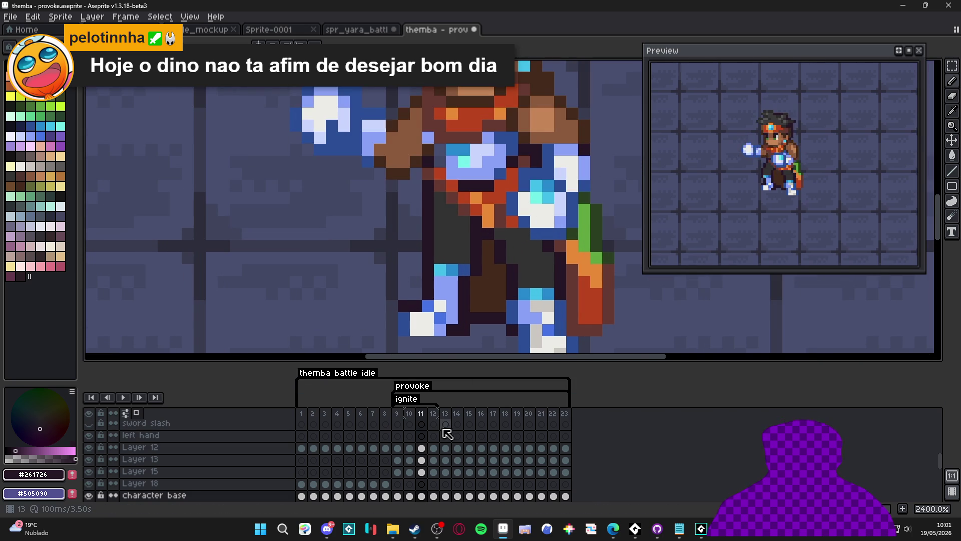
left_click(433, 414)
scroll(471, 261, "up", 1)
left_click(453, 227, "alt")
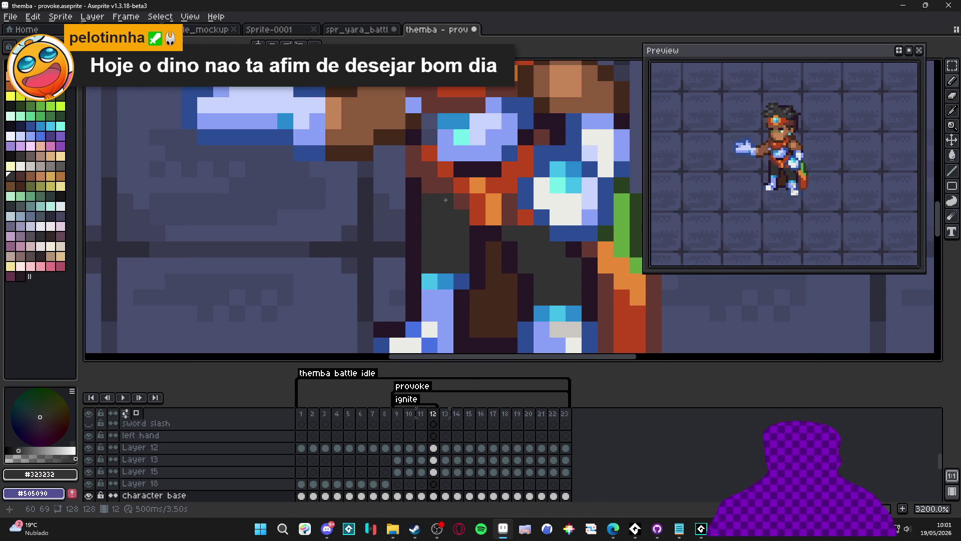
left_click(413, 170)
left_click(477, 231, "alt")
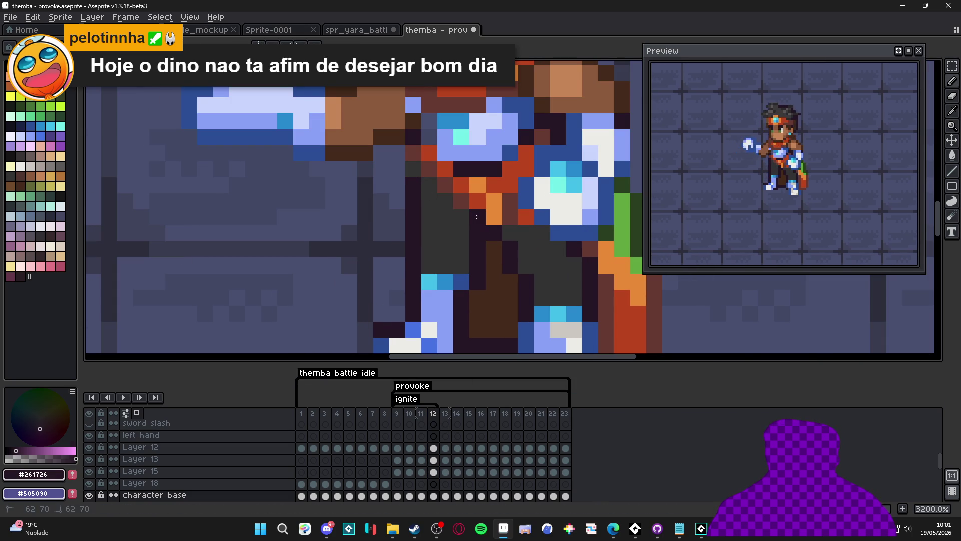
left_click(429, 200)
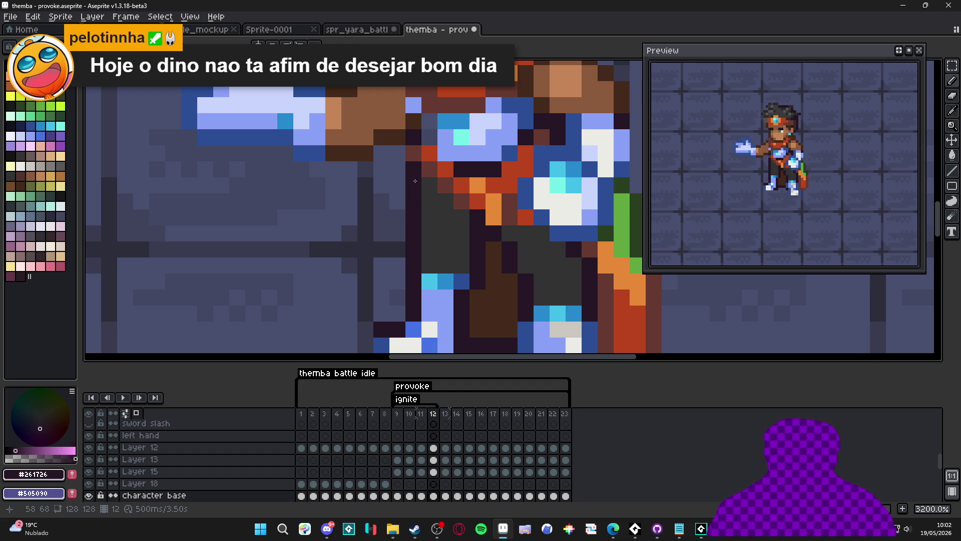
left_click(442, 197)
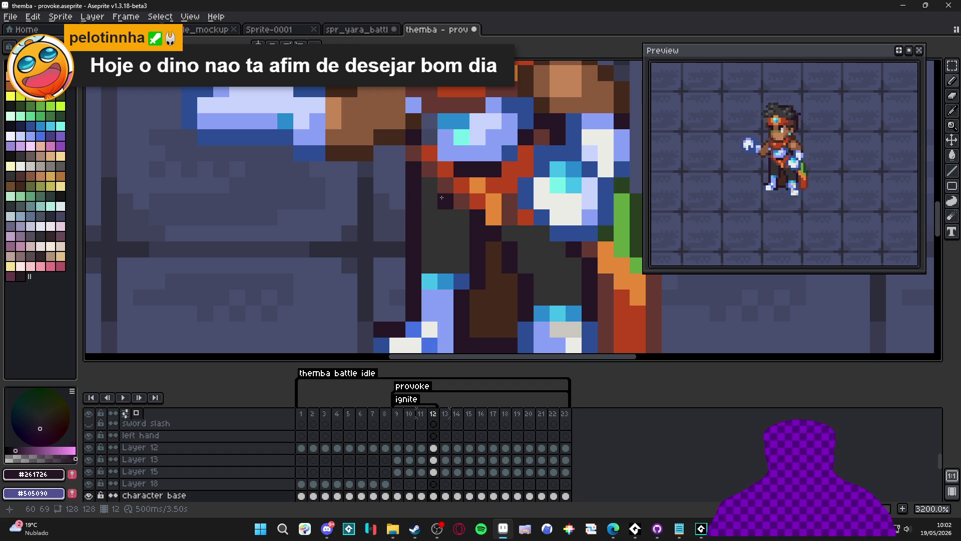
Step: Sample the sash orange #e88a36 on frame 11 and step through the ignite frames to review
left_click(493, 200, "alt")
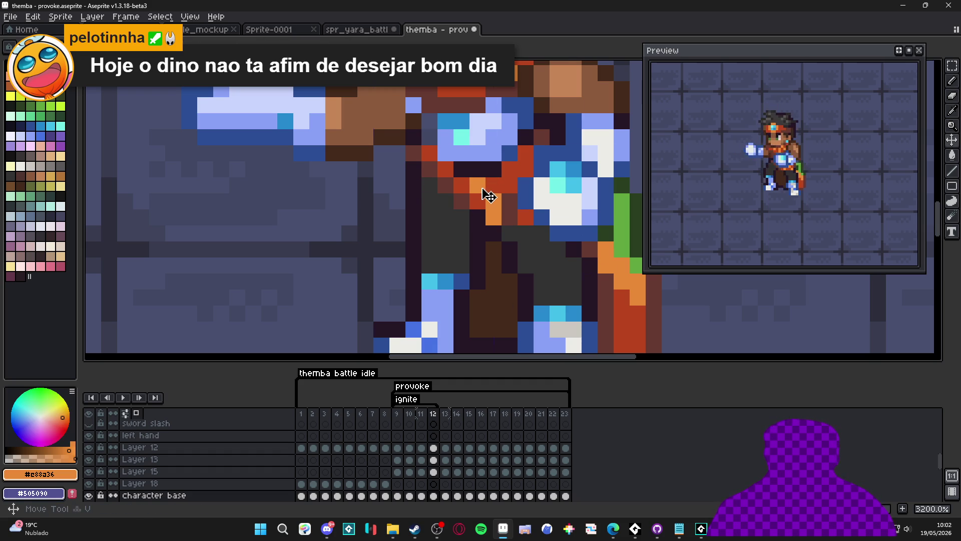
left_click(479, 186, "alt")
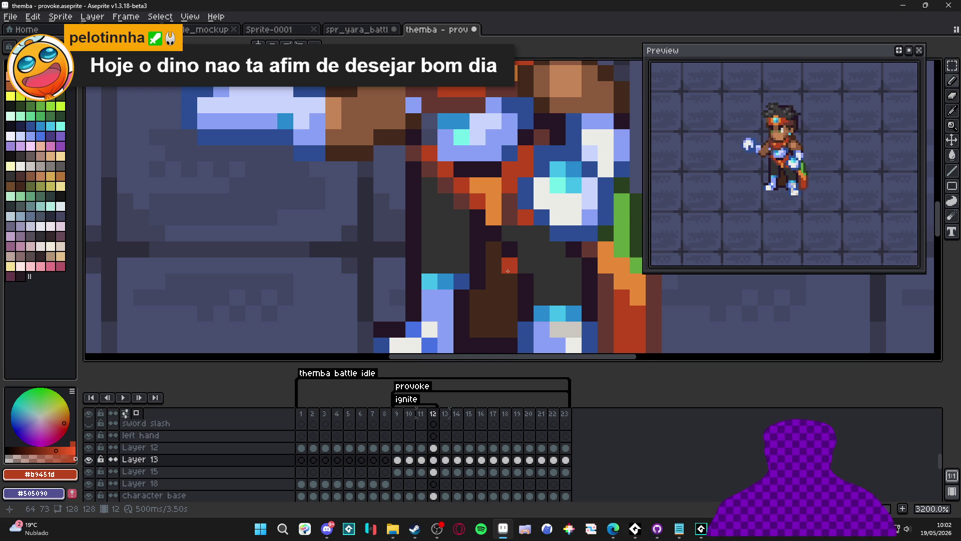
left_click(421, 413)
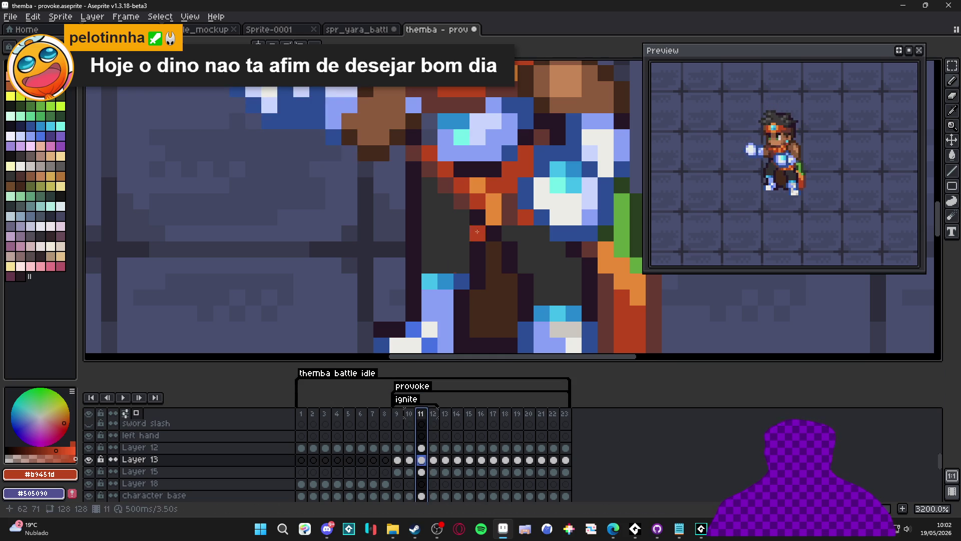
left_click(493, 201, "alt")
scroll(486, 242, "down", 3)
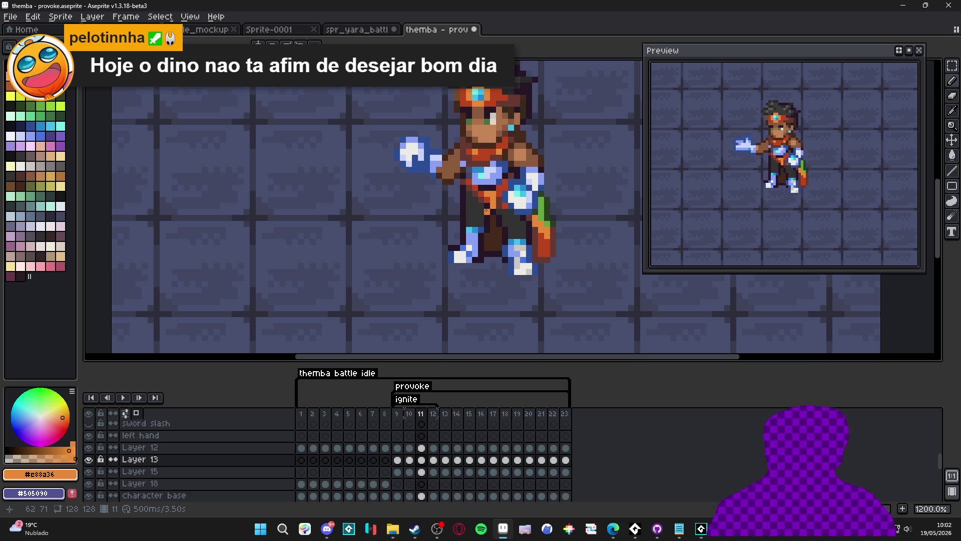
left_click_drag(504, 179, 492, 184)
left_click(408, 414)
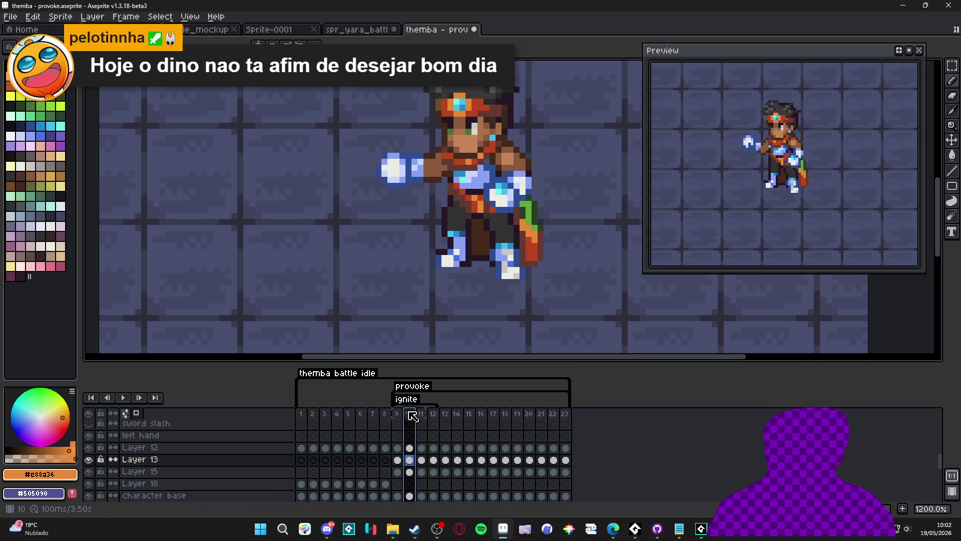
left_click(398, 415)
left_click(410, 415)
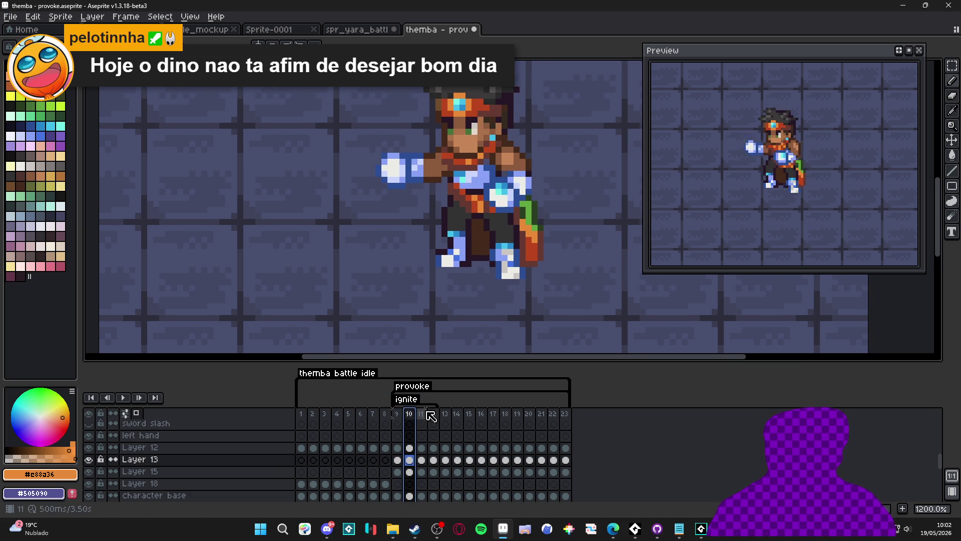
Step: On frame 11's left hand layer, marquee-select the arm and glowing hand beside the torso
left_click(422, 414)
left_click(516, 161, "ctrl")
scroll(509, 150, "up", 4)
key("m")
left_click_drag(494, 136, 503, 210)
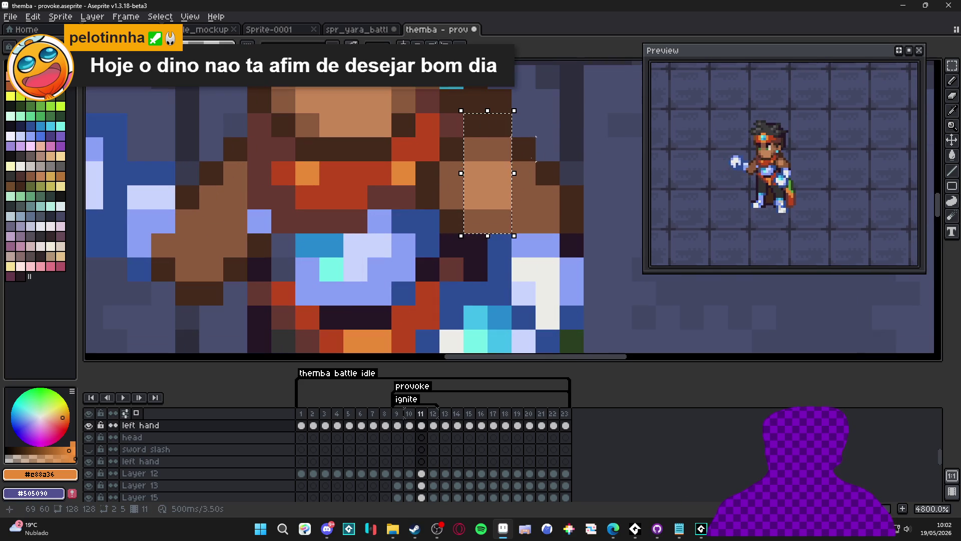
scroll(486, 201, "up", 1)
left_click_drag(486, 250, 508, 302)
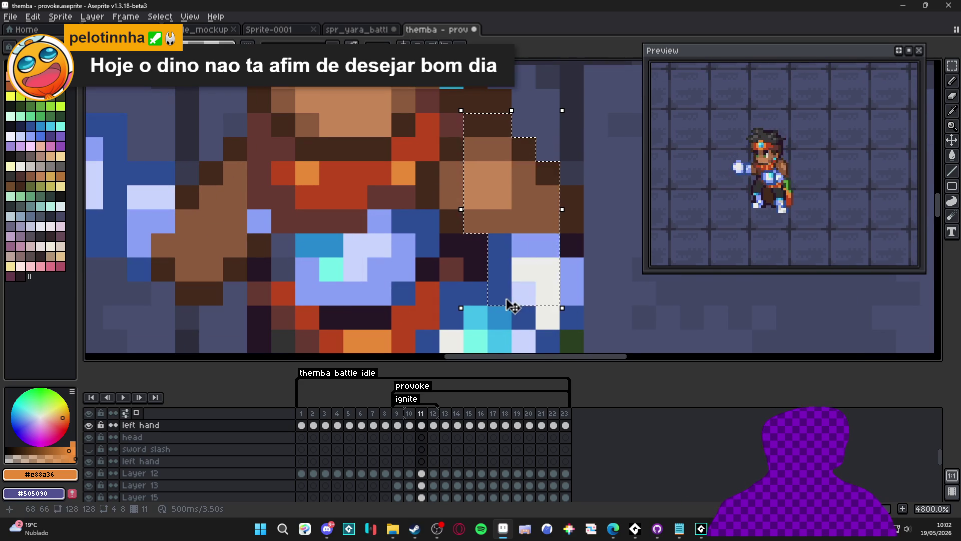
scroll(508, 303, "down", 2)
left_click_drag(591, 92, 562, 204)
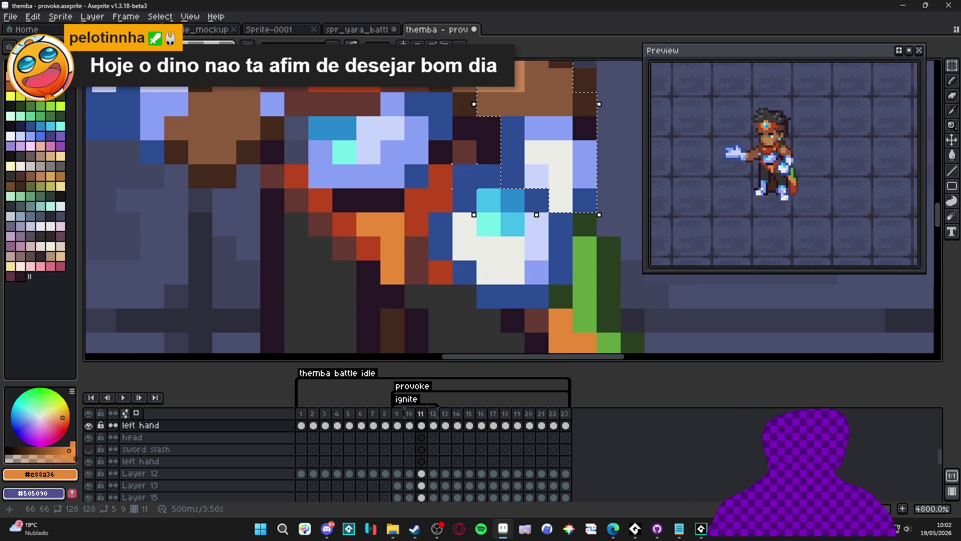
left_click_drag(456, 167, 539, 289)
left_click_drag(440, 250, 500, 305)
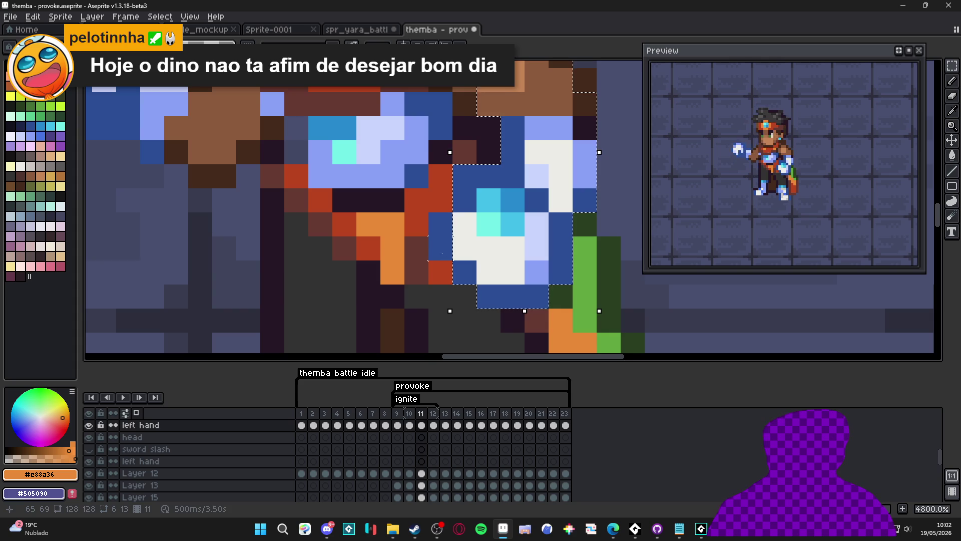
Step: Move the selected arm and hand one pixel down and right, then drop them
scroll(496, 251, "down", 3)
scroll(497, 251, "up", 3)
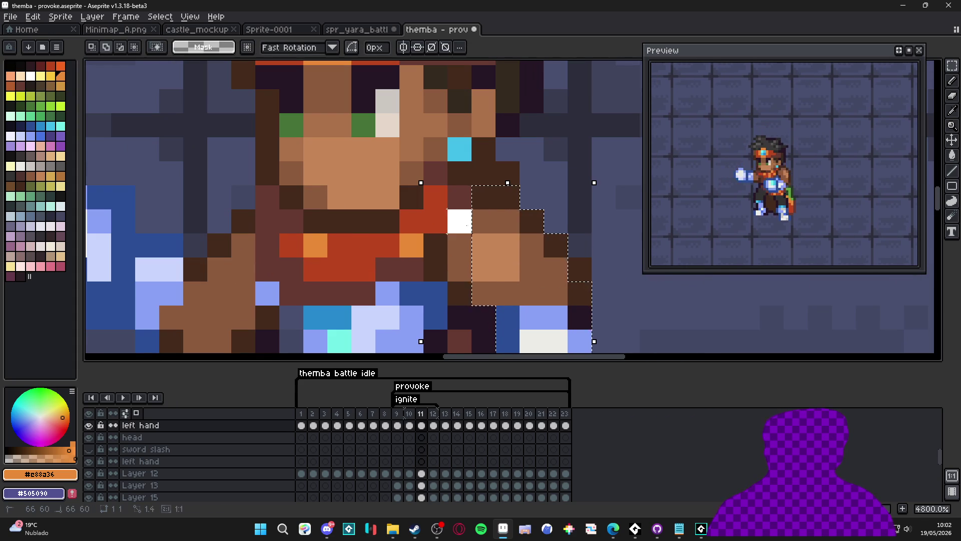
scroll(471, 251, "down", 3)
left_click_drag(485, 253, 501, 257)
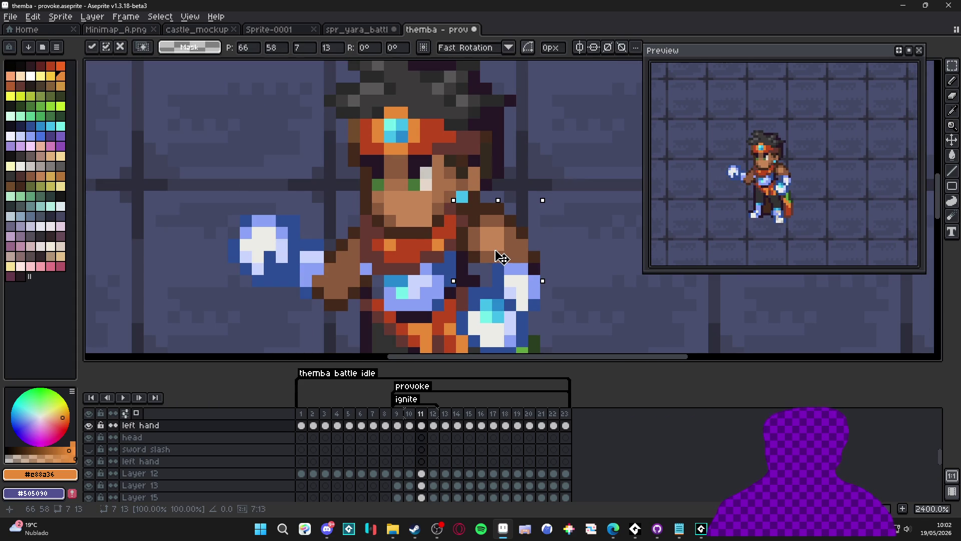
mouse_move(500, 257)
left_mouse_down()
mouse_move(513, 261)
mouse_move(505, 261)
left_mouse_up()
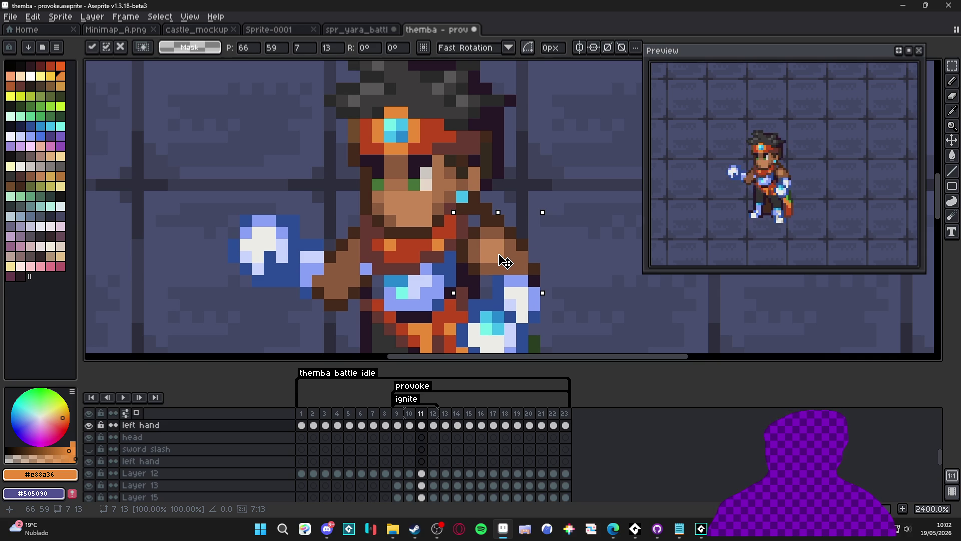
scroll(504, 260, "down", 2)
key("ctrl+d")
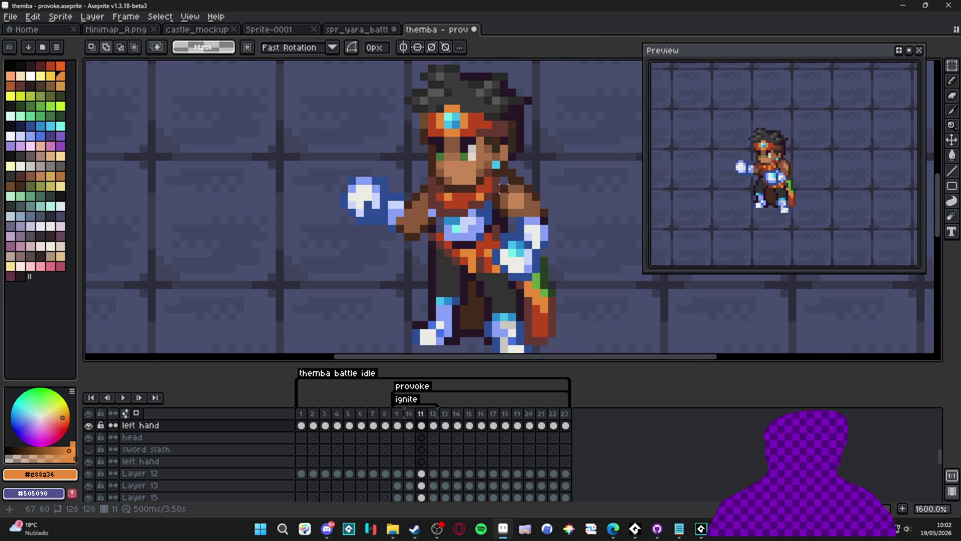
Step: On frame 12, select the torso and hand and shift them one pixel right
left_click(433, 425)
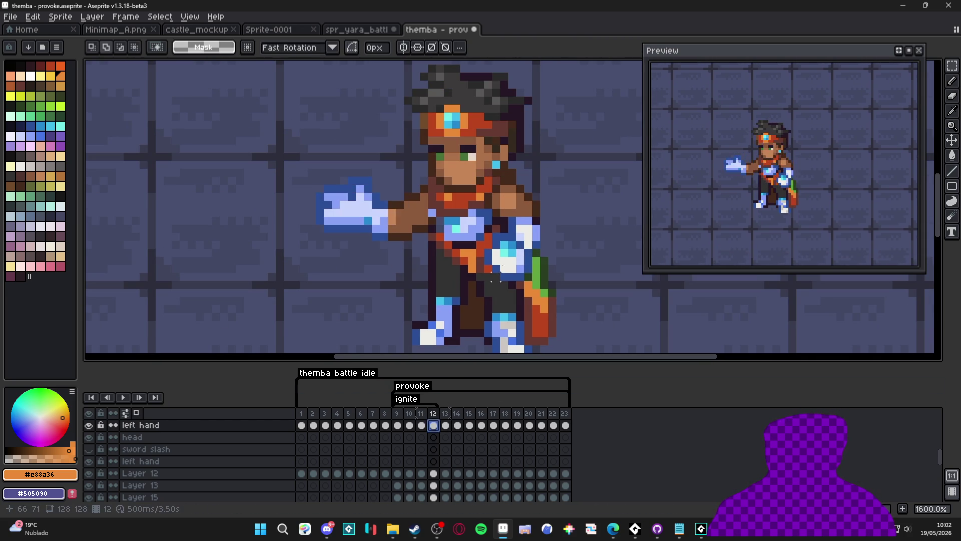
key("v")
key("m")
left_click_drag(563, 163, 462, 311)
left_click_drag(513, 254, 518, 252)
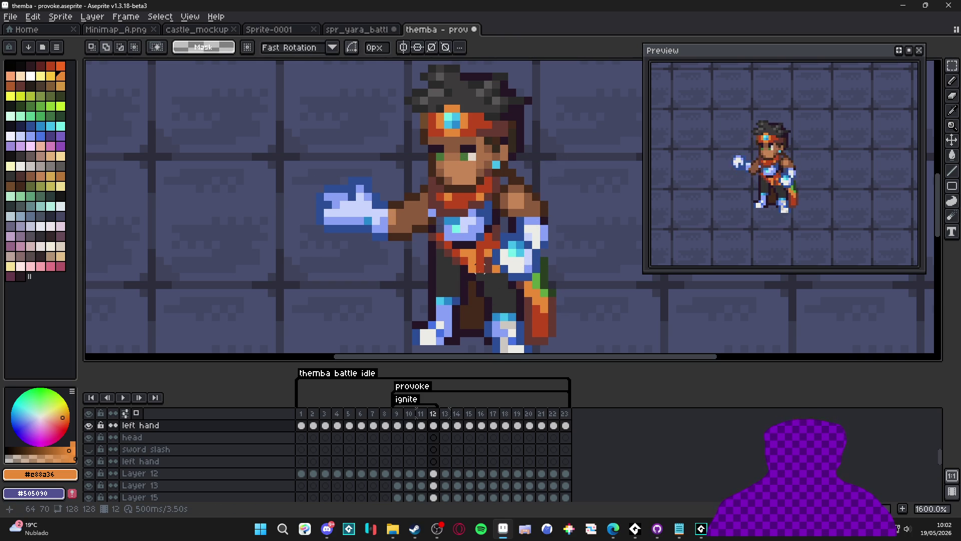
left_click(421, 414)
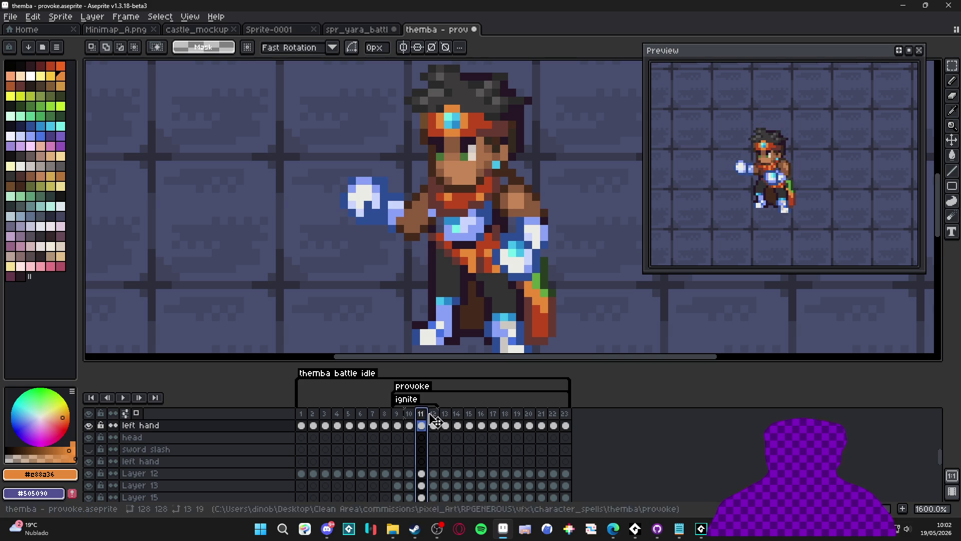
left_click(434, 414)
Step: Add a new frame 13 and nudge selected finger pixels of the hand down one pixel
key("alt+n")
scroll(363, 217, "up", 3)
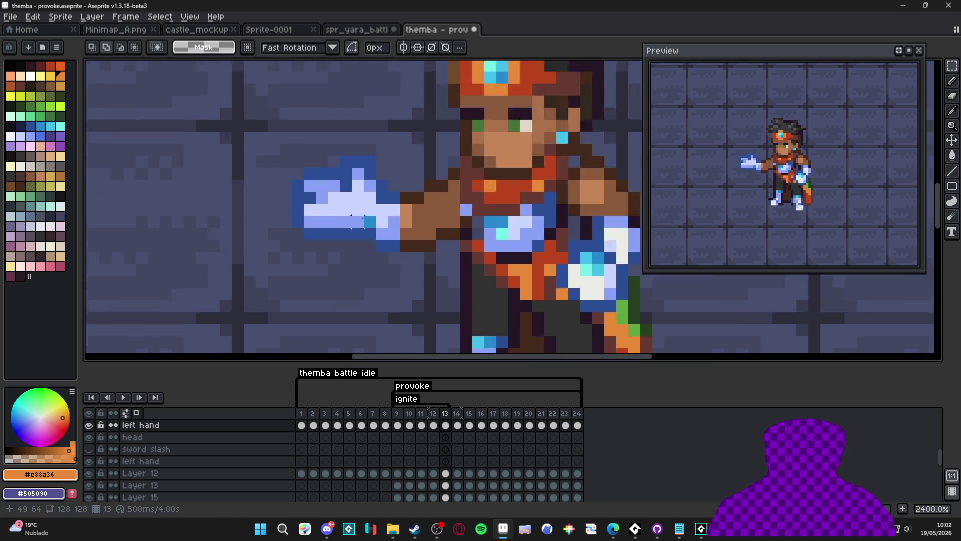
key("ctrl+d")
key("m")
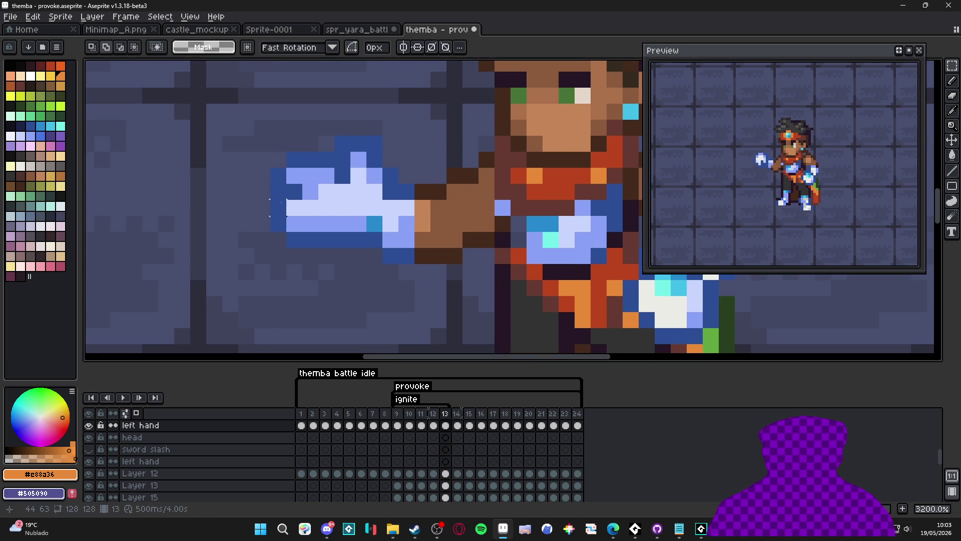
mouse_move(277, 192)
left_mouse_down()
mouse_move(320, 250)
mouse_move(300, 236)
left_mouse_up()
key("ctrl+d")
mouse_move(269, 150)
left_mouse_down()
mouse_move(303, 187)
mouse_move(321, 186)
left_mouse_up()
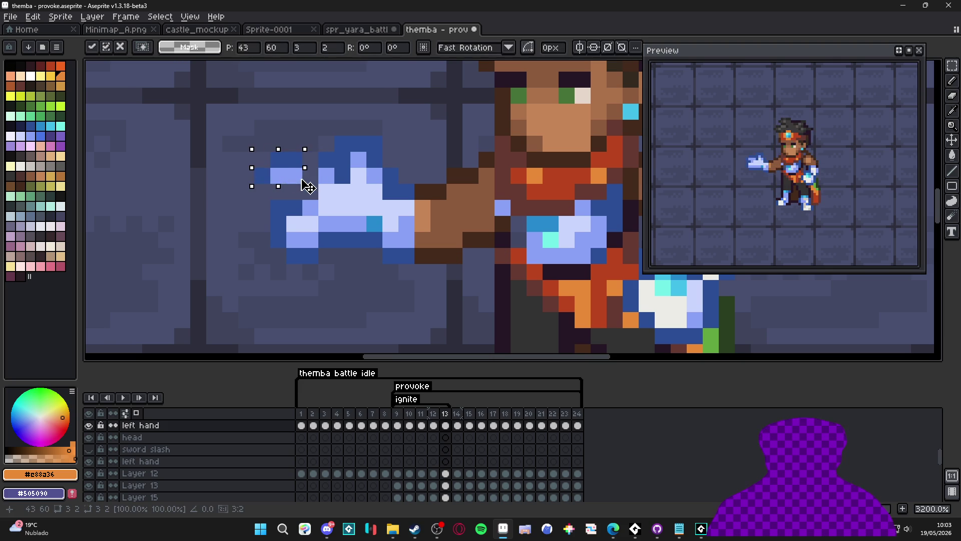
key("Down")
key("ctrl+d")
Step: Select a 3x2 patch atop the hand, nudge it right, and pick dark blue
key("v")
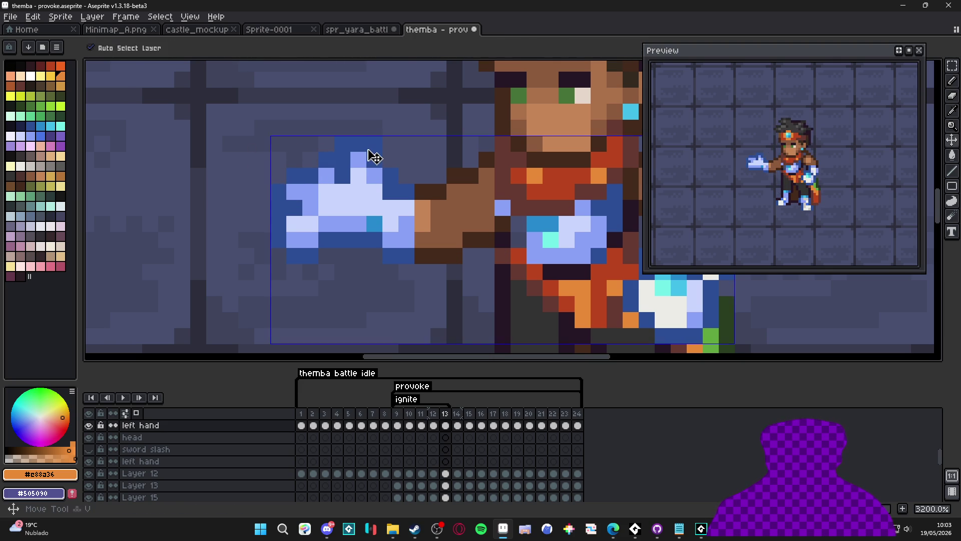
key("m")
mouse_move(384, 134)
left_mouse_down()
mouse_move(333, 170)
mouse_move(384, 156)
left_mouse_up()
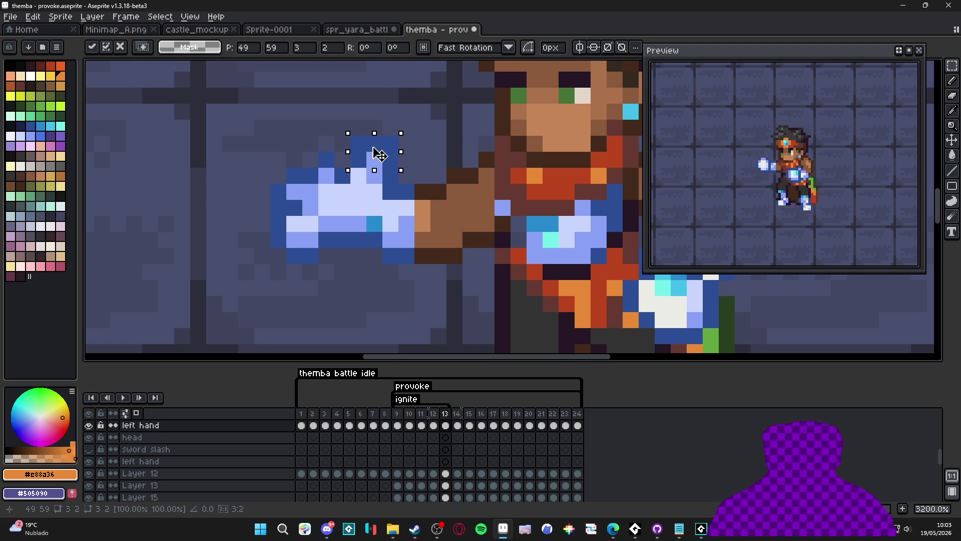
key("b")
left_click(390, 270, "alt")
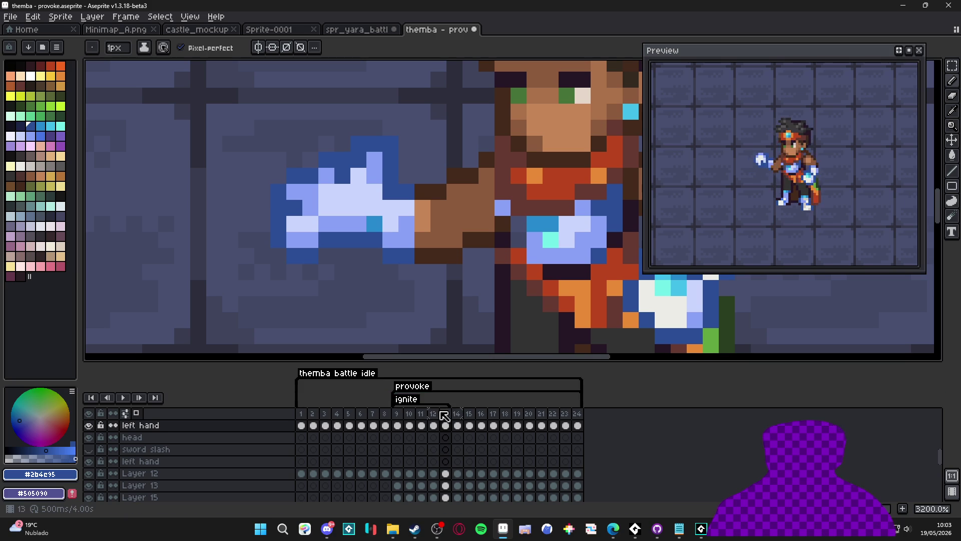
Step: Give frame 12 a 100 ms duration and compare it with frame 11
double_click(433, 414)
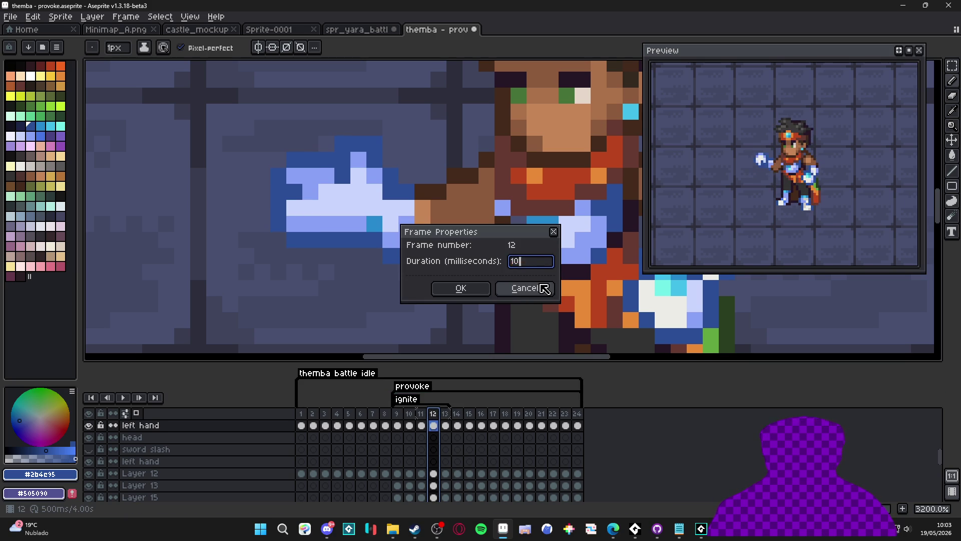
type("0")
key("Return")
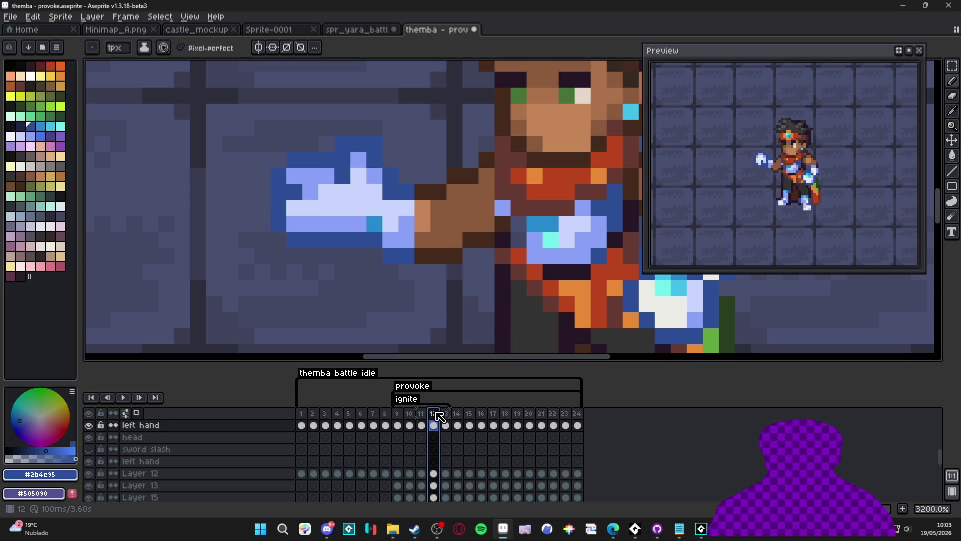
double_click(421, 413)
key("Escape")
key("Left")
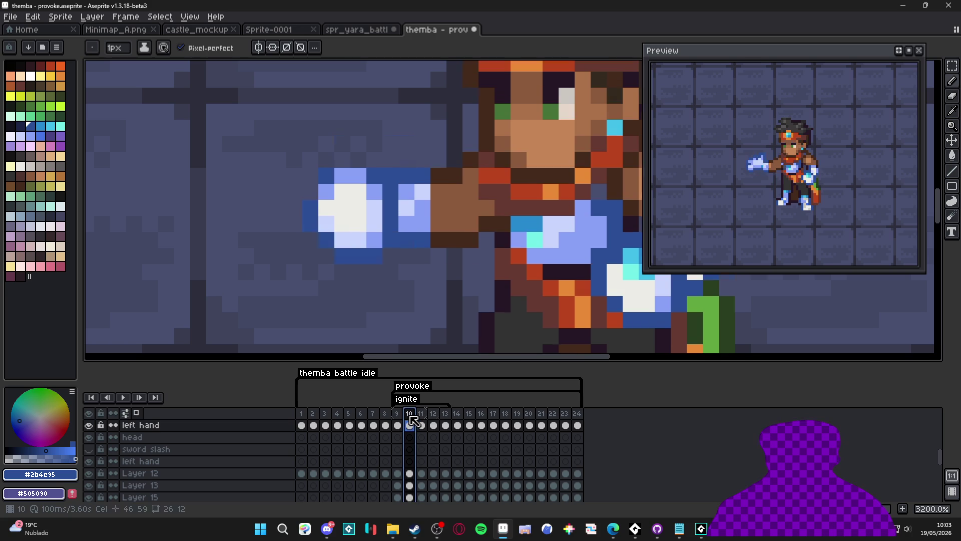
left_click(427, 416)
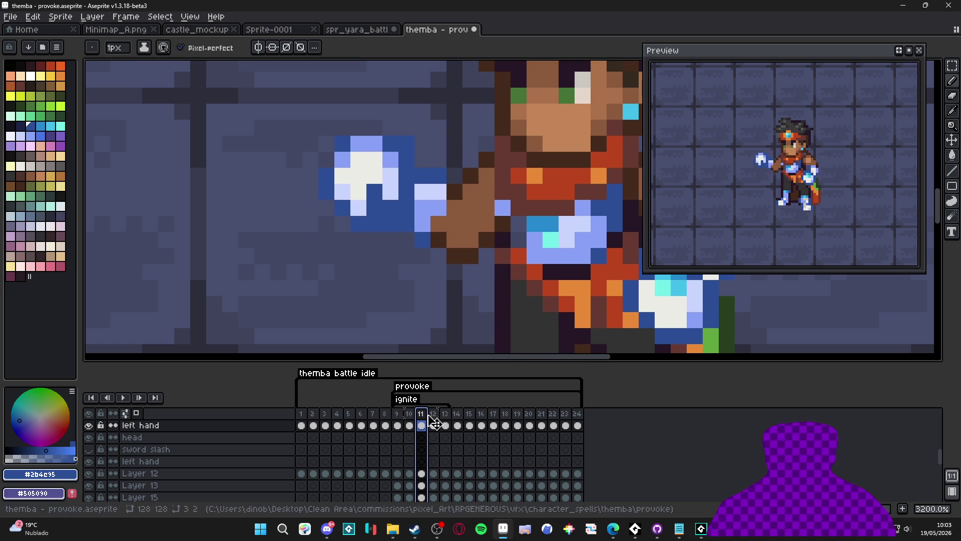
Step: Set both frame 11 and frame 12 to 80 ms and check their poses
double_click(427, 415)
type("00")
key("Return")
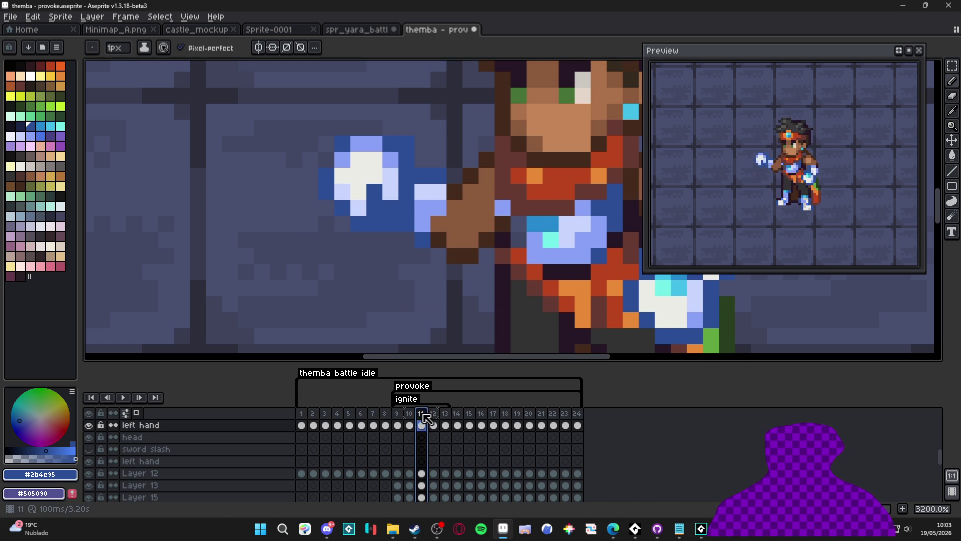
double_click(426, 417)
key("Return")
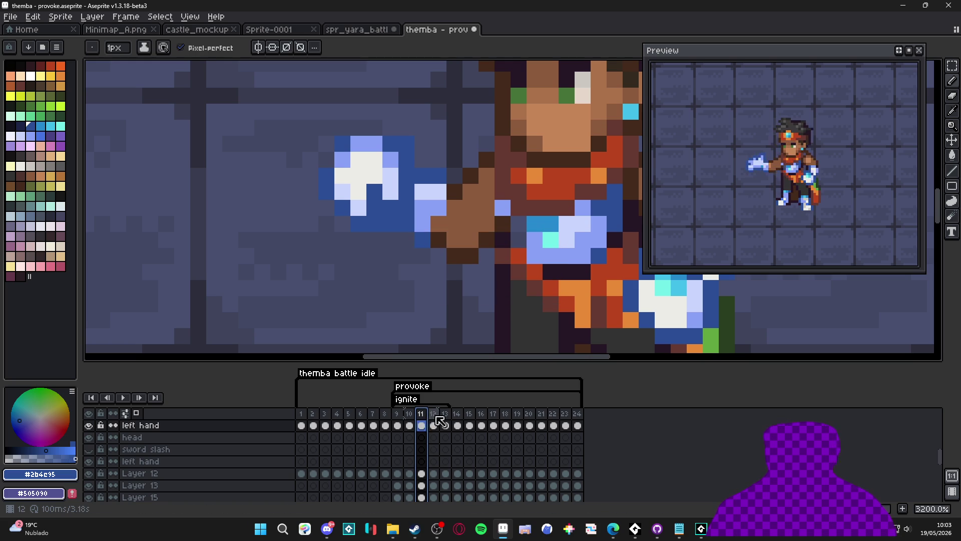
double_click(435, 416)
type("80")
key("Return")
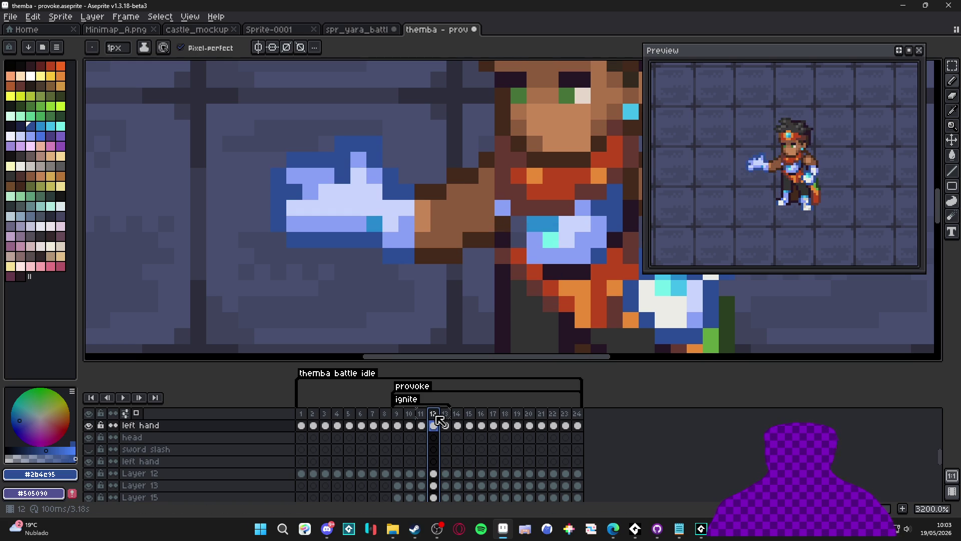
left_click(421, 425)
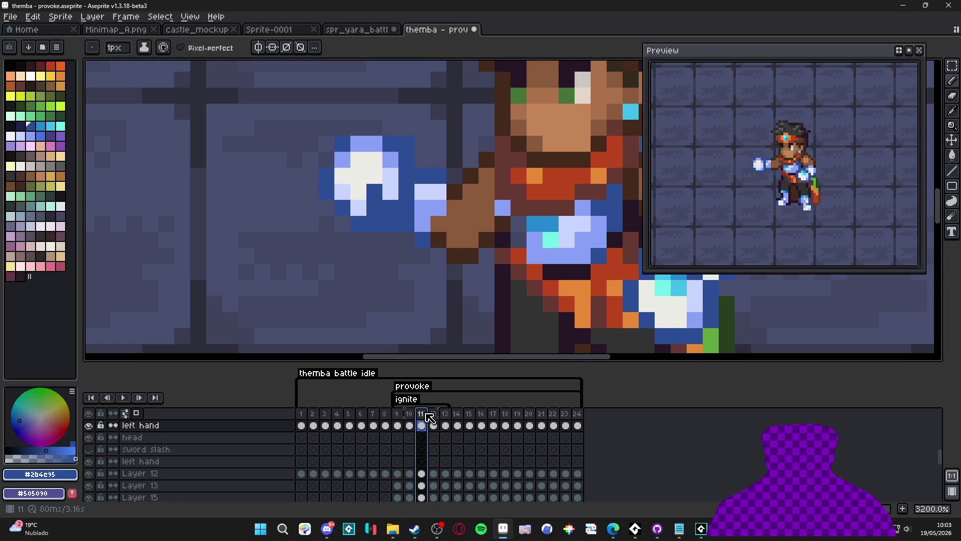
left_click(434, 425)
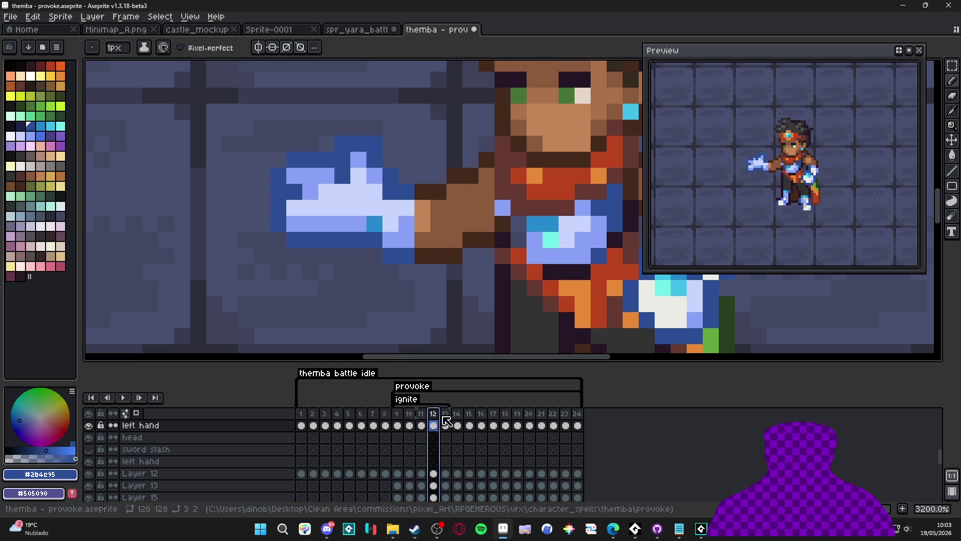
Step: Paint one light highlight pixel in frame 13's glowing fist dark blue with the Pencil
left_click(445, 425)
scroll(345, 172, "up", 1)
left_click(316, 171)
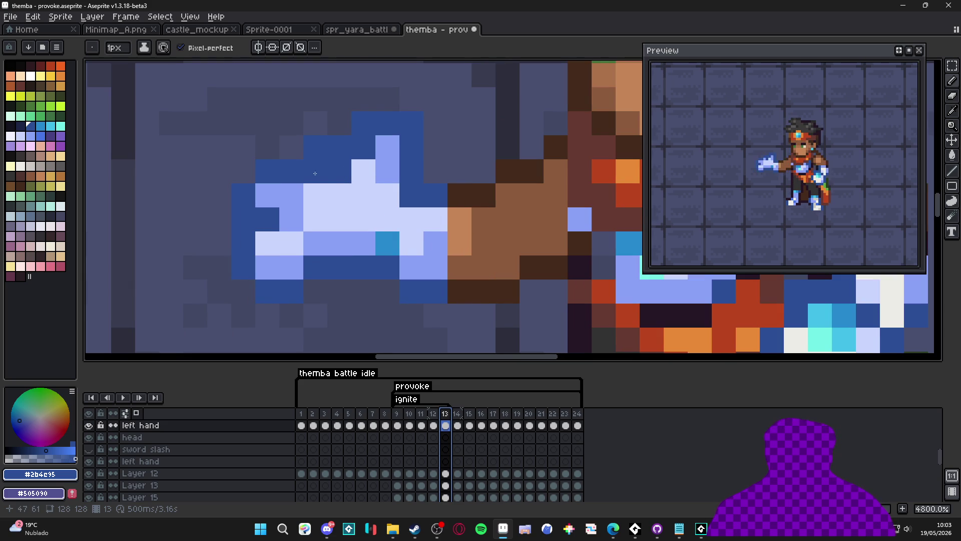
key("e")
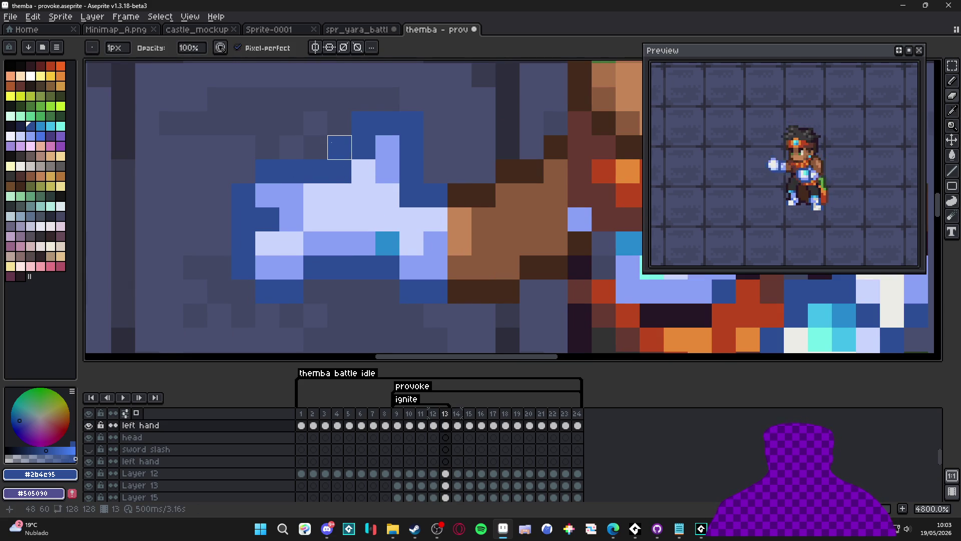
key("b")
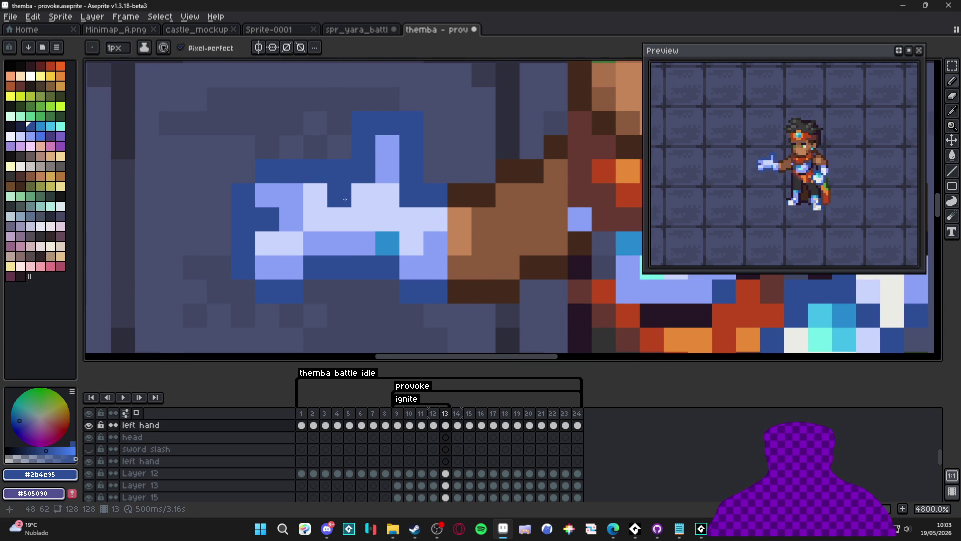
scroll(373, 251, "down", 3)
scroll(375, 265, "down", 1)
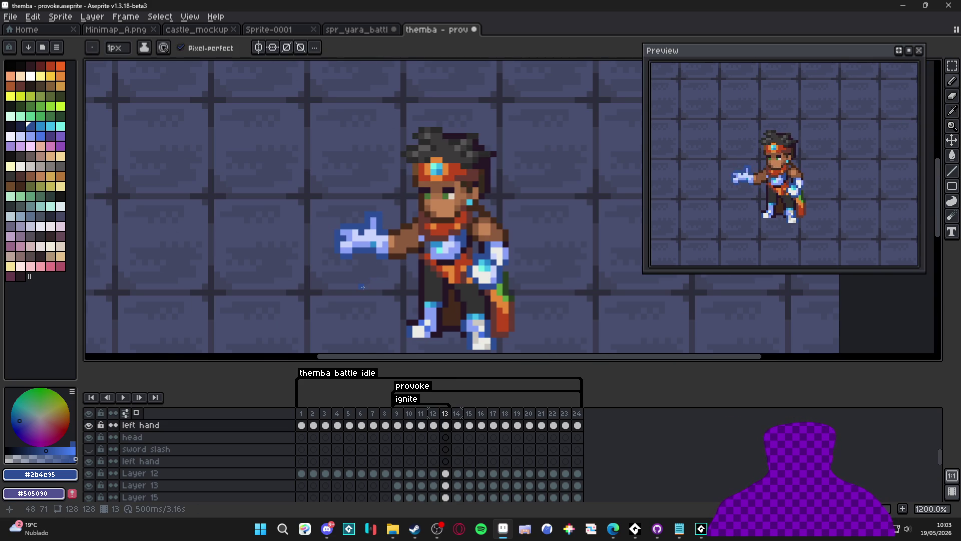
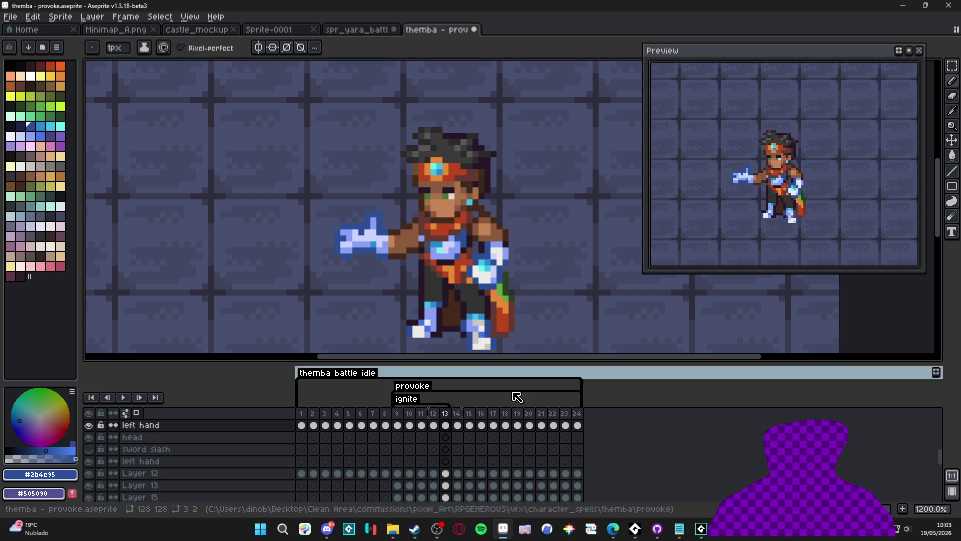
Step: Compare frames 11 and 12, then start selecting the glowing hand on frame 12
left_click(434, 424)
left_click(421, 424)
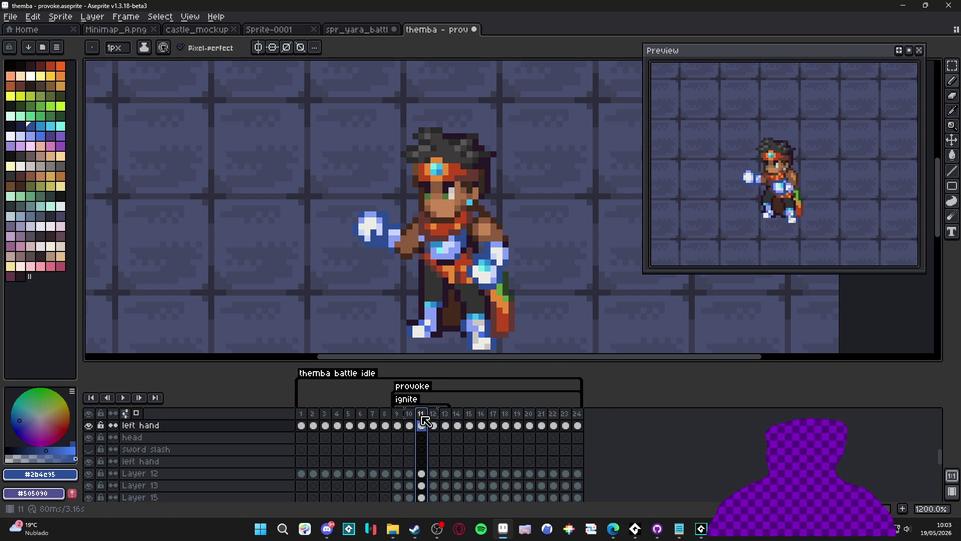
left_click(433, 425)
scroll(488, 289, "up", 1)
key("v")
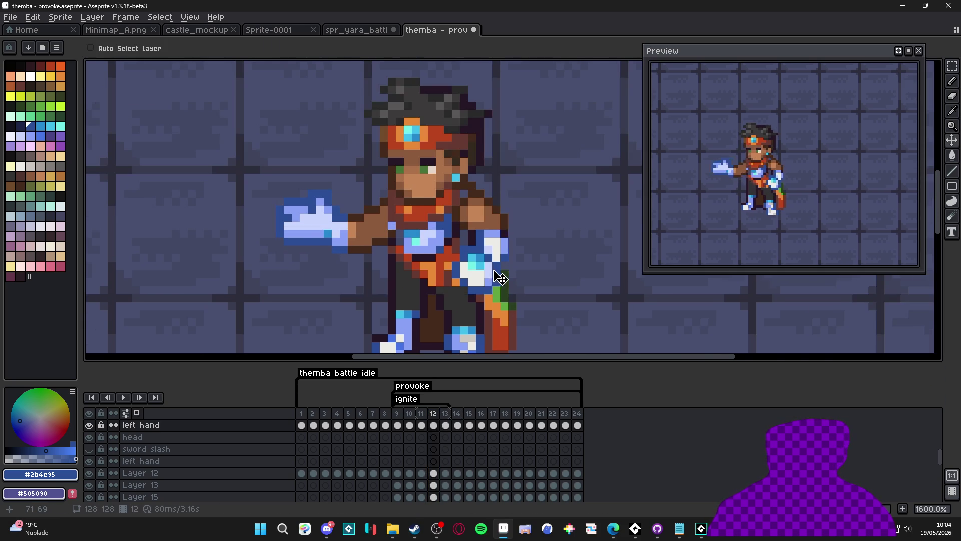
scroll(488, 288, "up", 1)
key("m")
mouse_move(499, 292)
left_mouse_down()
mouse_move(454, 277)
mouse_move(490, 283)
left_mouse_up()
Step: Extend the selection across the hand, move it and commit the repositioned pixels
scroll(454, 277, "up", 3)
left_click_drag(481, 216, 540, 231)
left_click(562, 236)
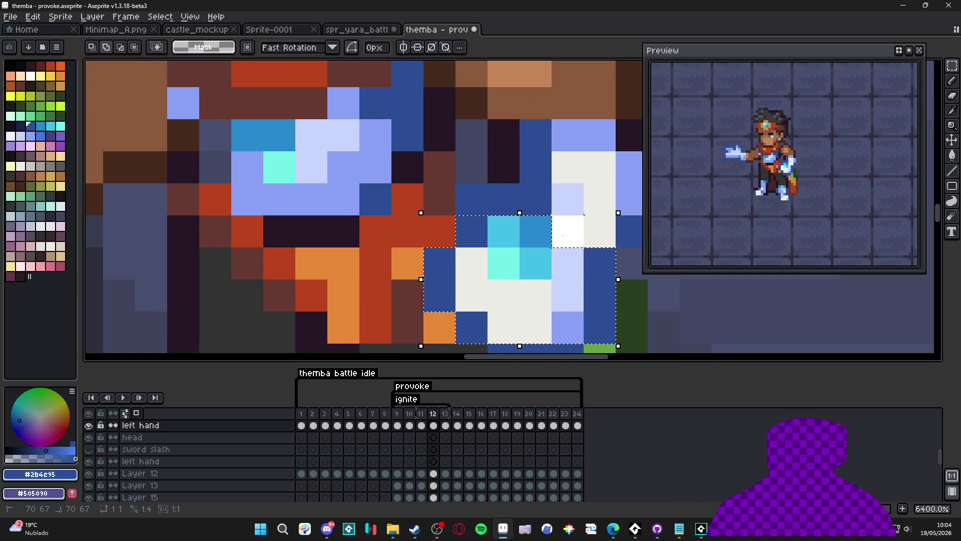
scroll(563, 236, "down", 2)
mouse_move(540, 253)
left_mouse_down()
mouse_move(517, 256)
mouse_move(547, 233)
left_mouse_up()
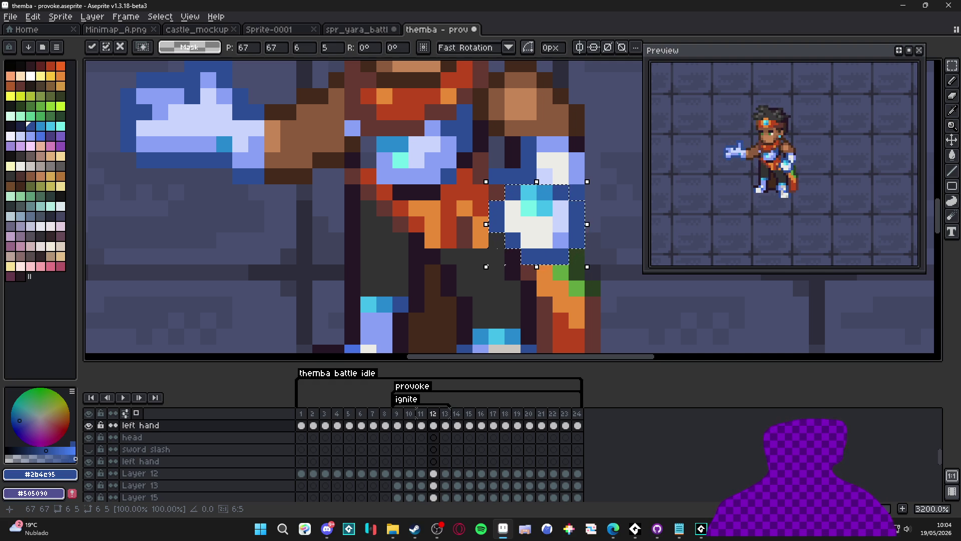
key("ctrl+d")
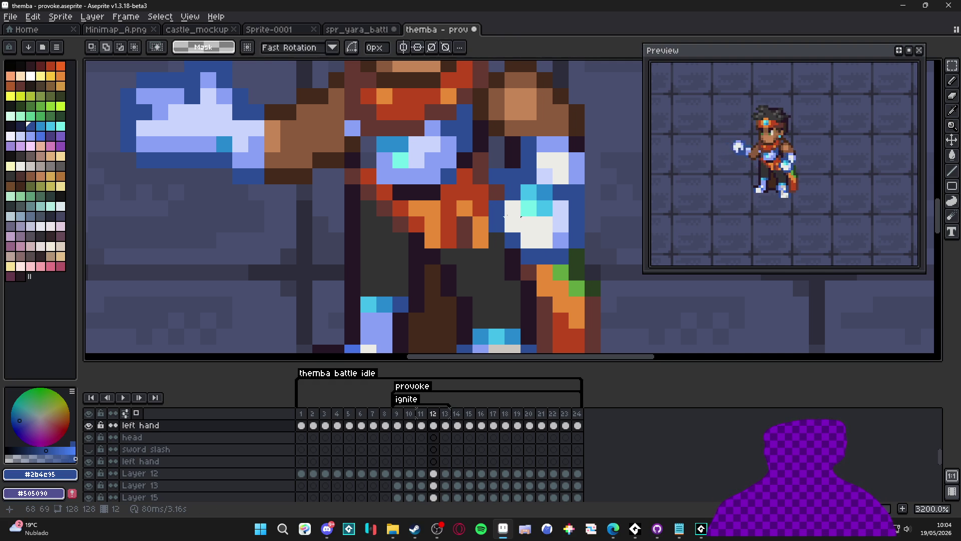
scroll(504, 216, "up", 1)
Step: Paint dark brown #673931 pixels on Layer 13 in frame 12
key("b")
left_click(461, 157, "ctrl")
left_click(448, 141, "alt")
left_click(466, 137)
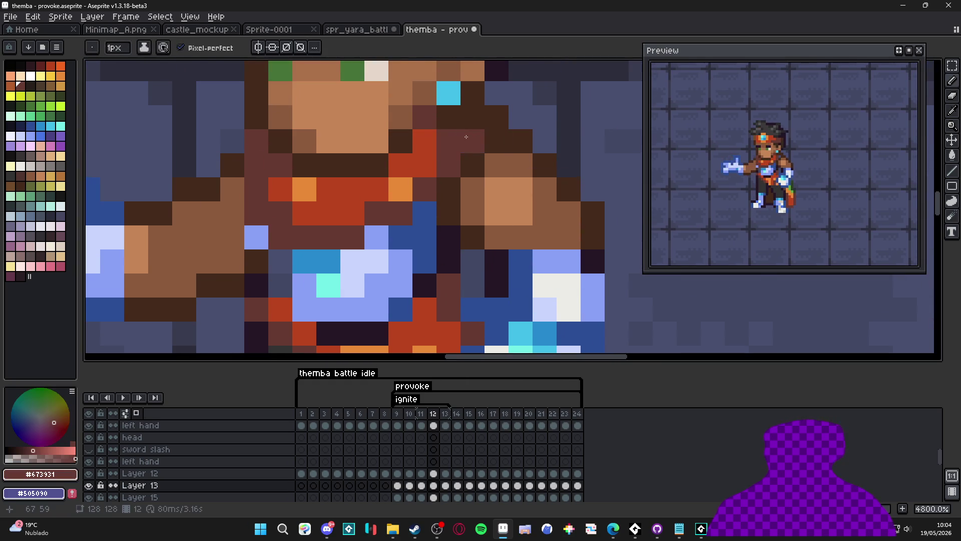
scroll(466, 136, "down", 2)
key("comma")
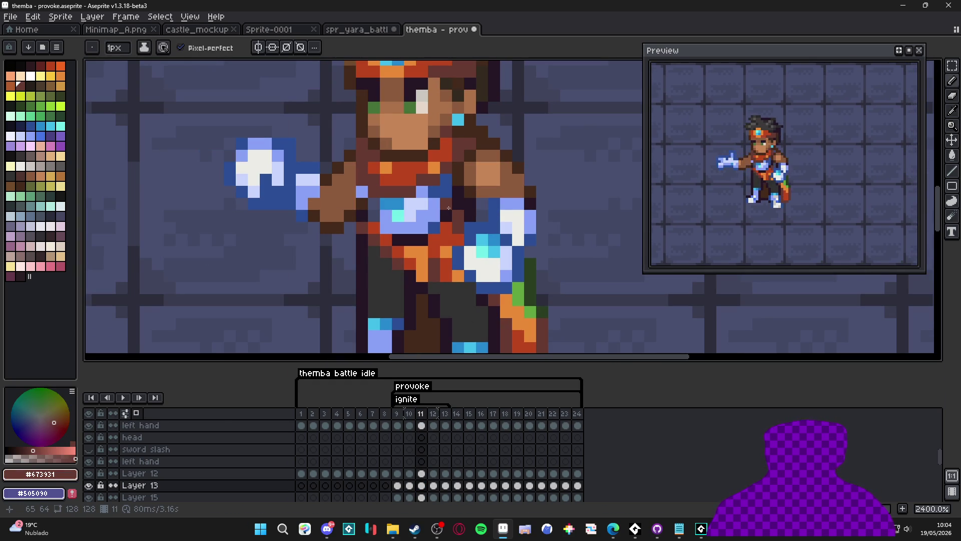
Step: Make the left hand layer active and compare frames 12 and 13, selecting the hand and torso
left_click(490, 261, "ctrl")
left_click(433, 425)
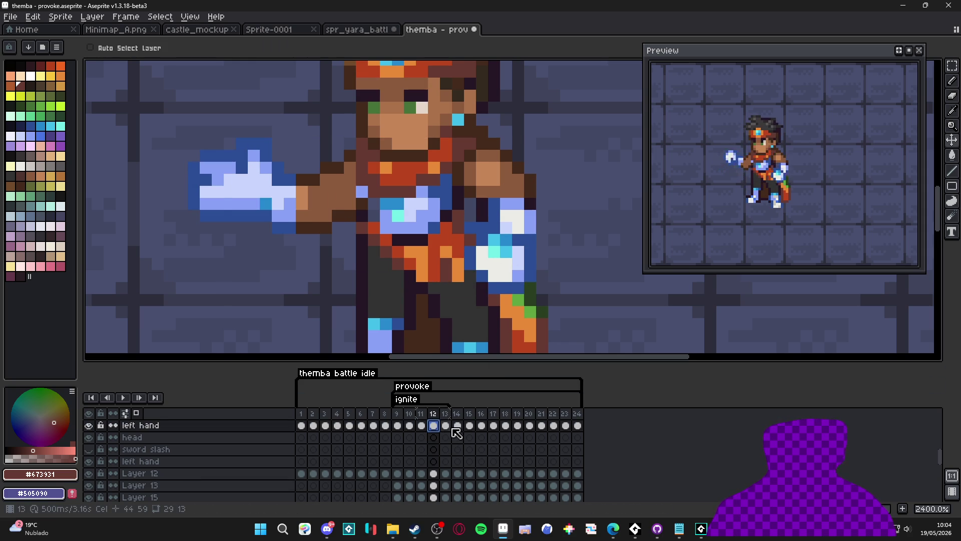
left_click(446, 425)
left_click(434, 425)
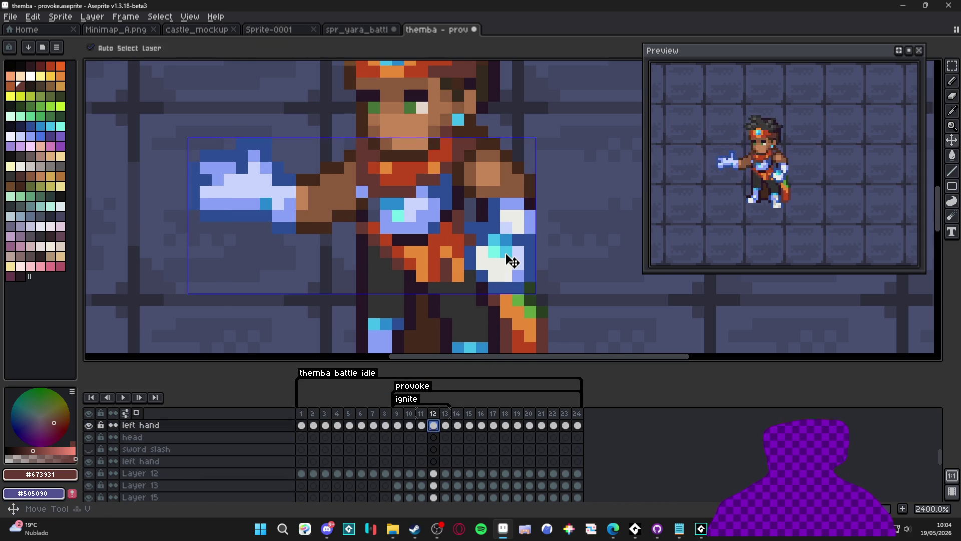
key("m")
left_click_drag(575, 123, 438, 308)
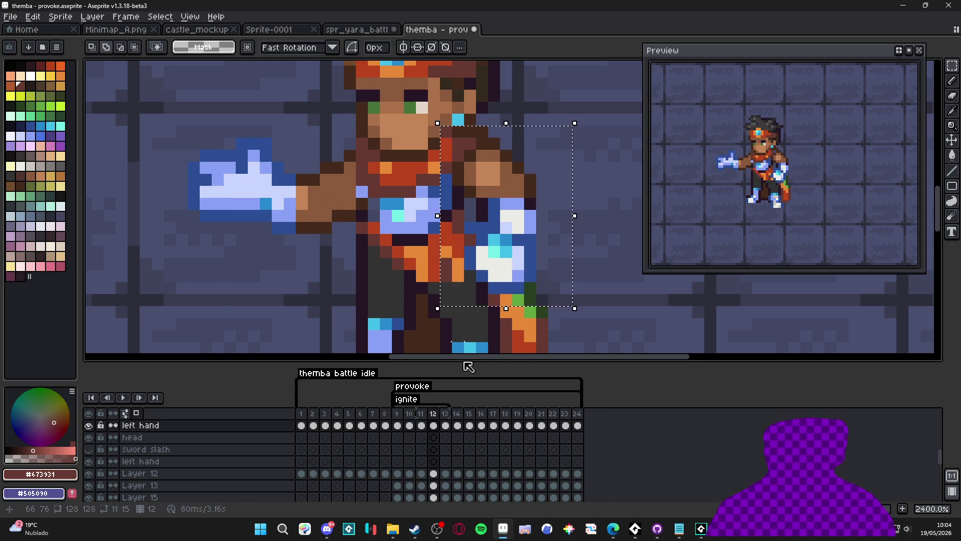
Step: On frame 13, marquee-select the hand and torso area and shift it with the Move tool
left_click(444, 425)
left_click_drag(573, 126, 434, 329)
key("v")
scroll(454, 243, "up", 1)
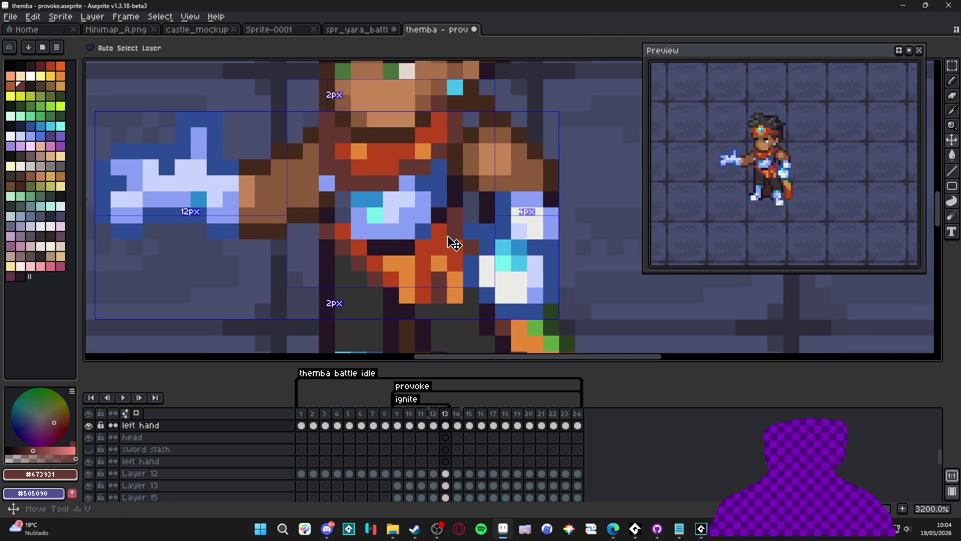
left_click(454, 244)
key("b")
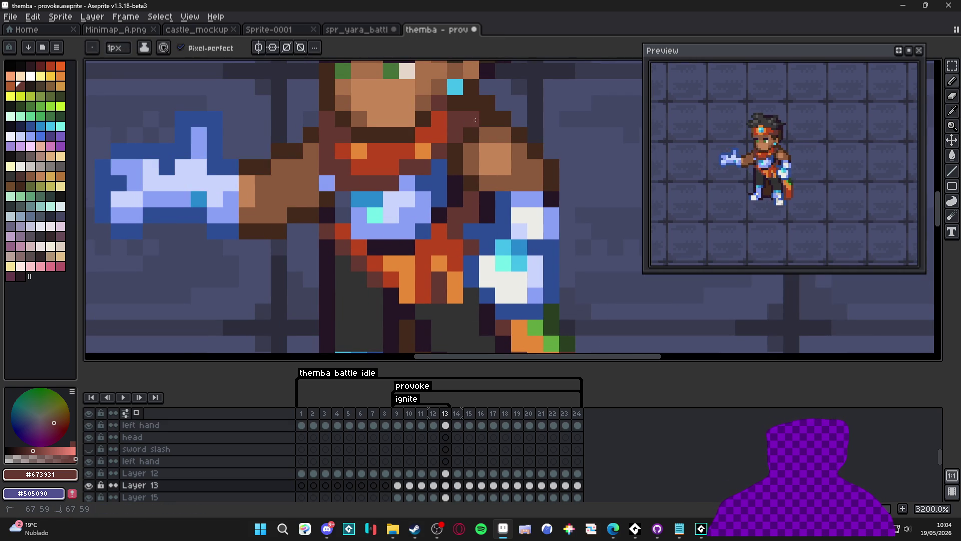
key("comma")
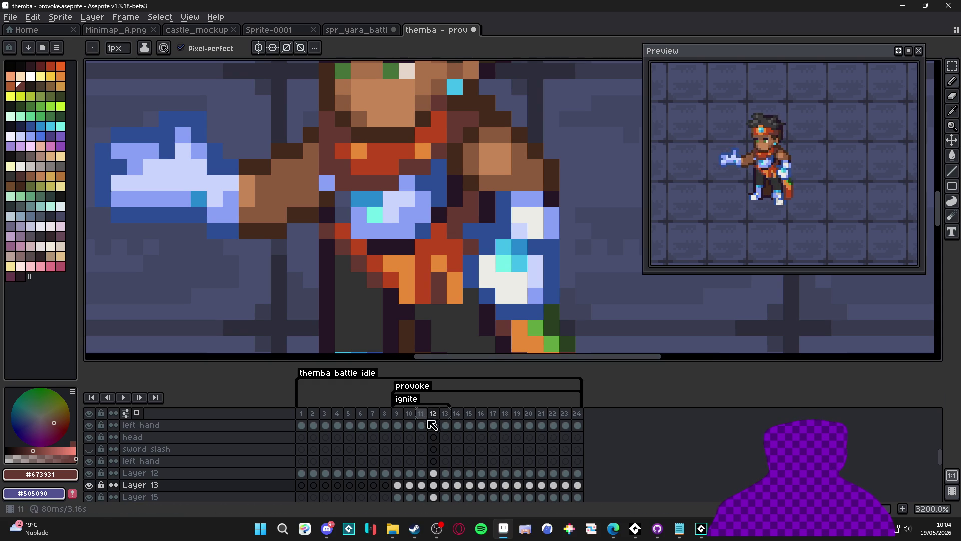
Step: Review frames 9 through 14 and make Layer 12 active on frame 12
key("comma")
key("comma")
left_click(397, 425)
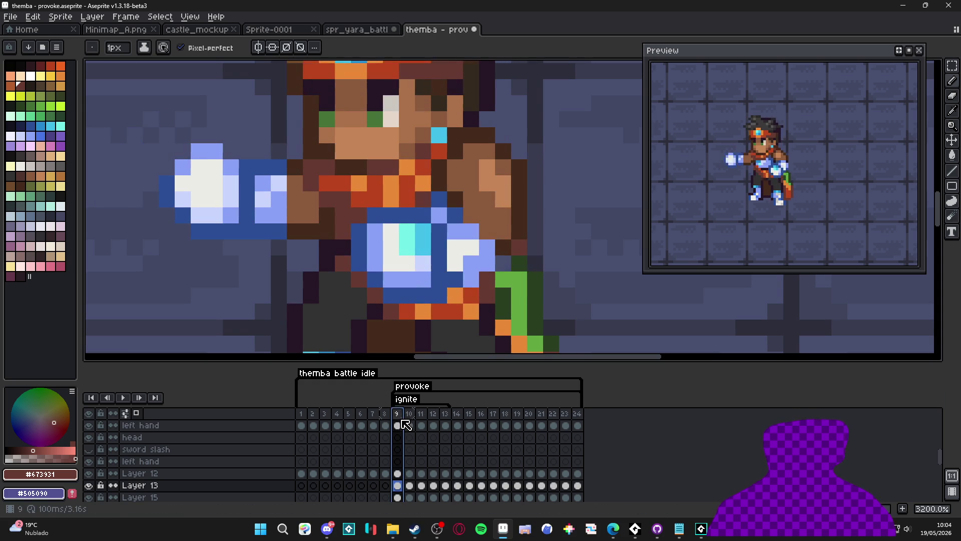
left_click(458, 425)
key("ctrl")
left_click(403, 133, "ctrl")
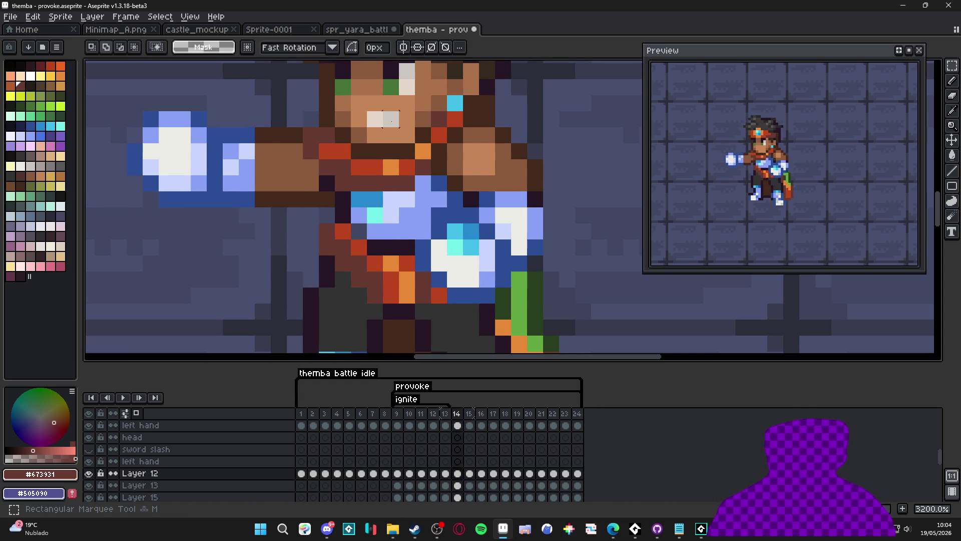
left_click(447, 414)
left_click(432, 415)
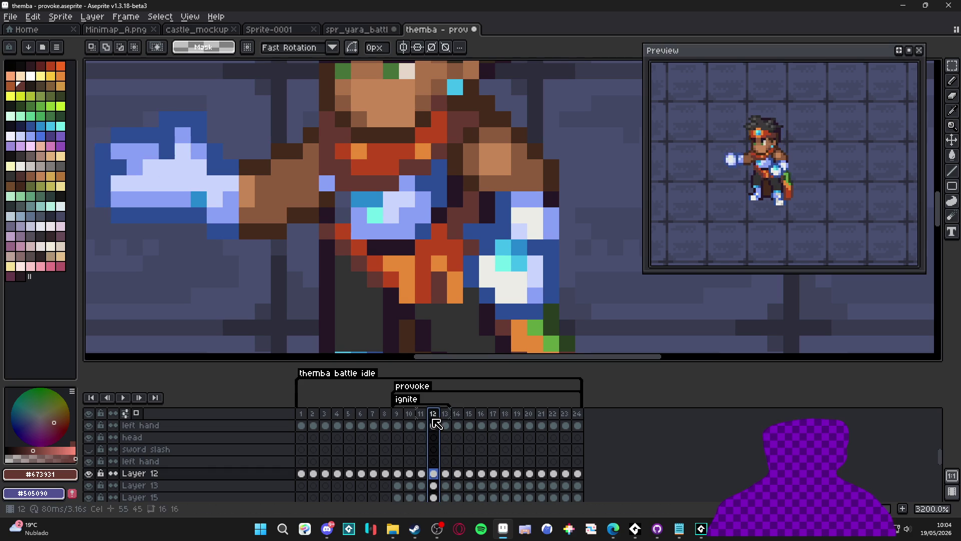
left_click(425, 415)
left_click(433, 415)
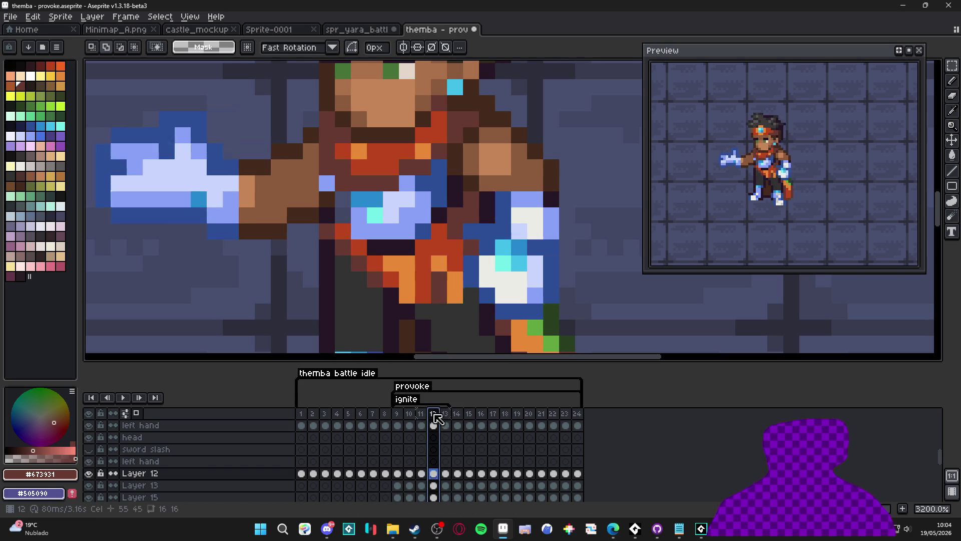
scroll(401, 279, "down", 1)
scroll(414, 294, "up", 1)
Step: Raise the teeth one pixel on frames 12 and 13, committing each move
left_click_drag(398, 336, 406, 286)
key("Return")
left_click(446, 425)
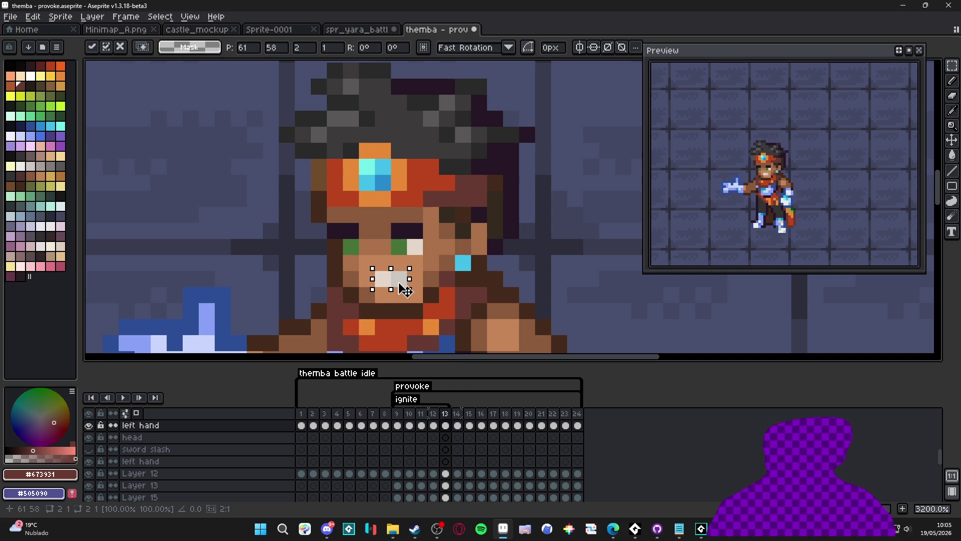
key("Return")
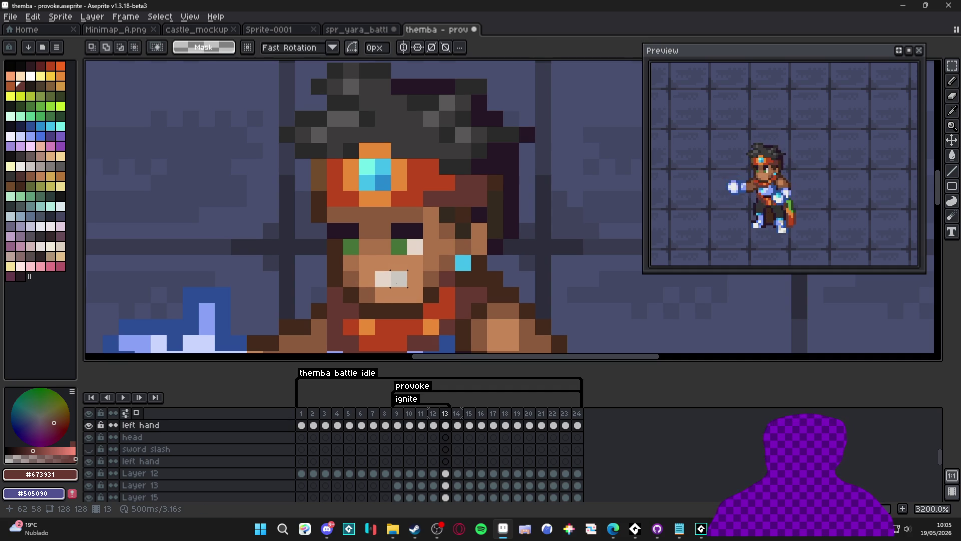
scroll(393, 286, "down", 4)
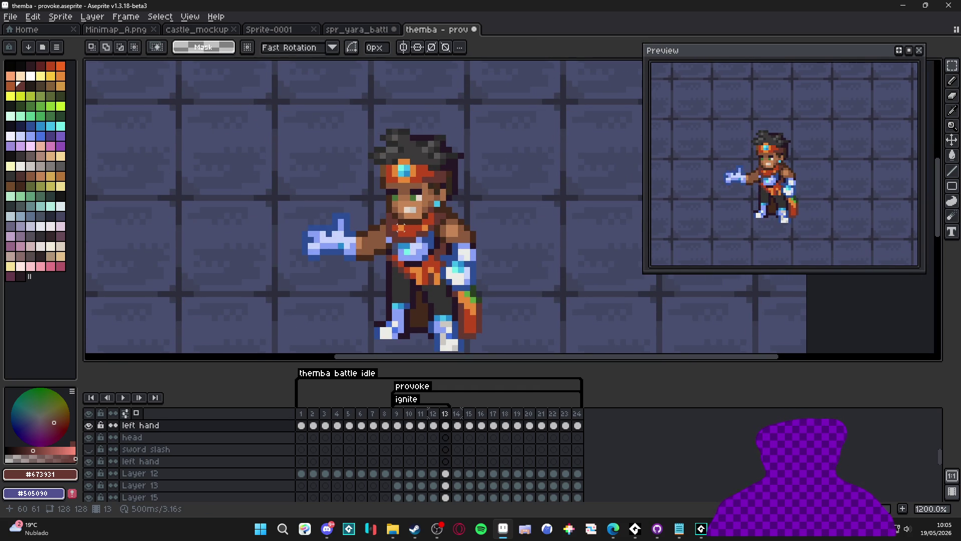
left_click(434, 425)
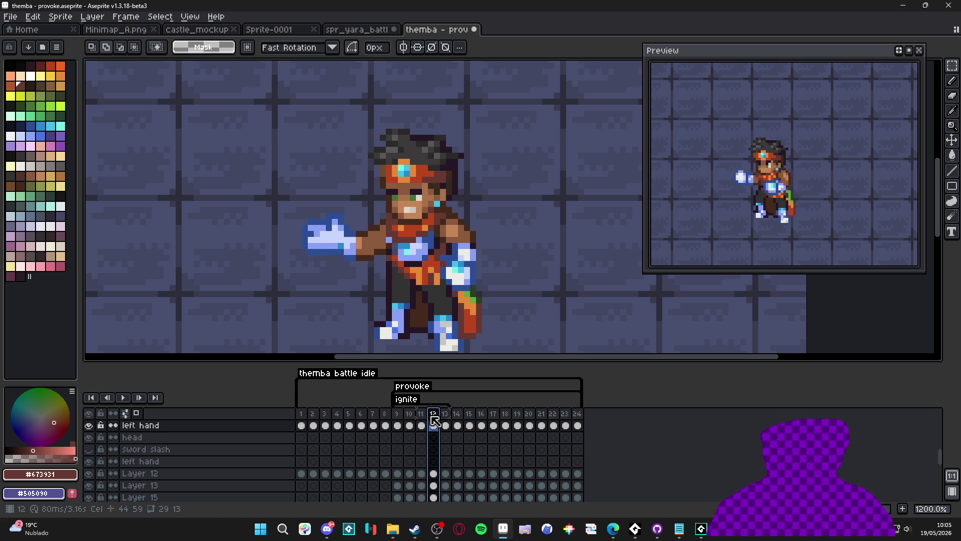
Step: Change frame 13's duration in Frame Properties from 500 to 80 ms
left_click(446, 419)
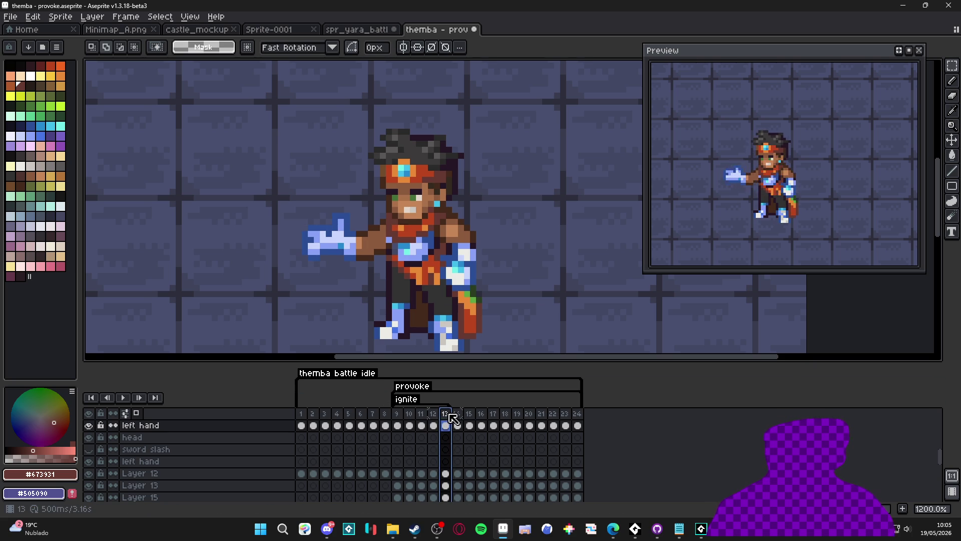
double_click(447, 415)
type("80")
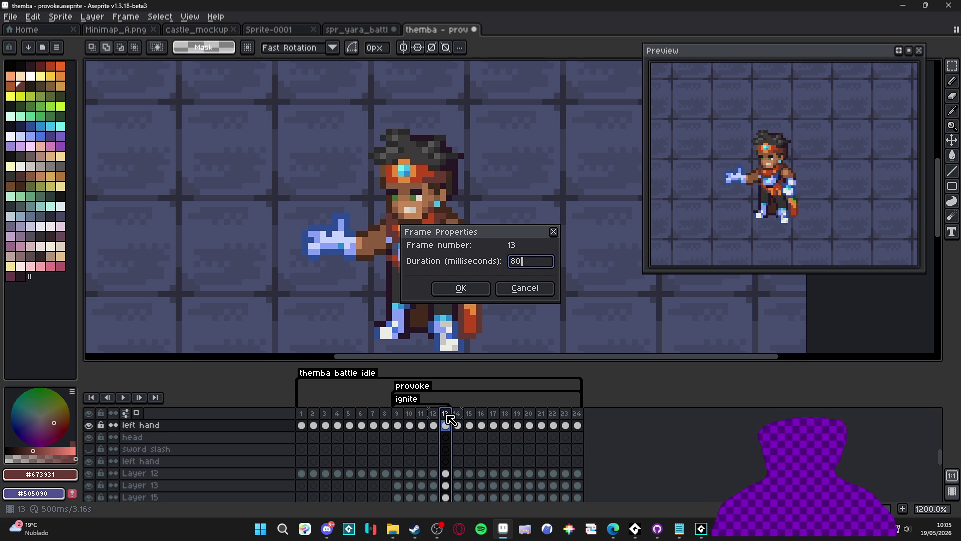
key("Return")
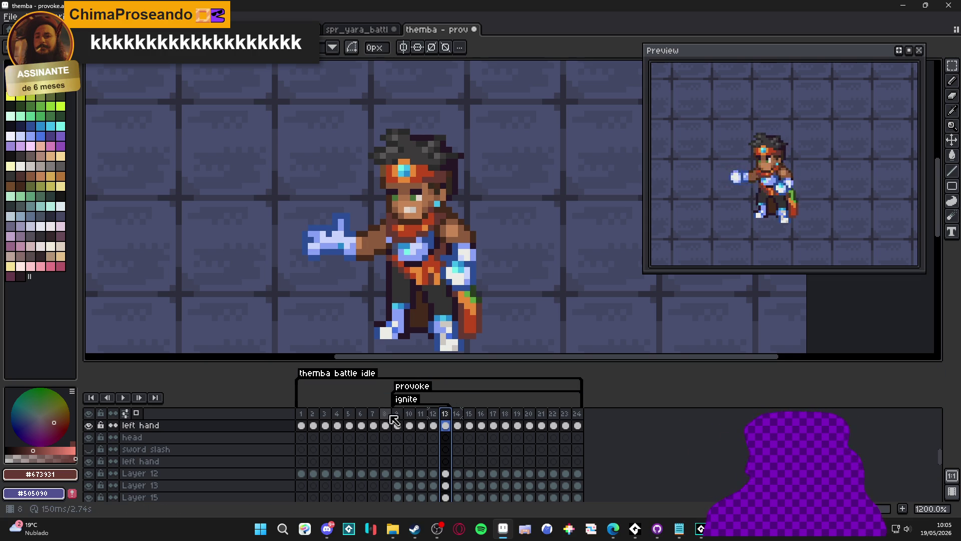
Step: Eyedrop orange #e88a36 and paint an orange pixel on Themba in frame 11
left_click(399, 415)
left_click(410, 415)
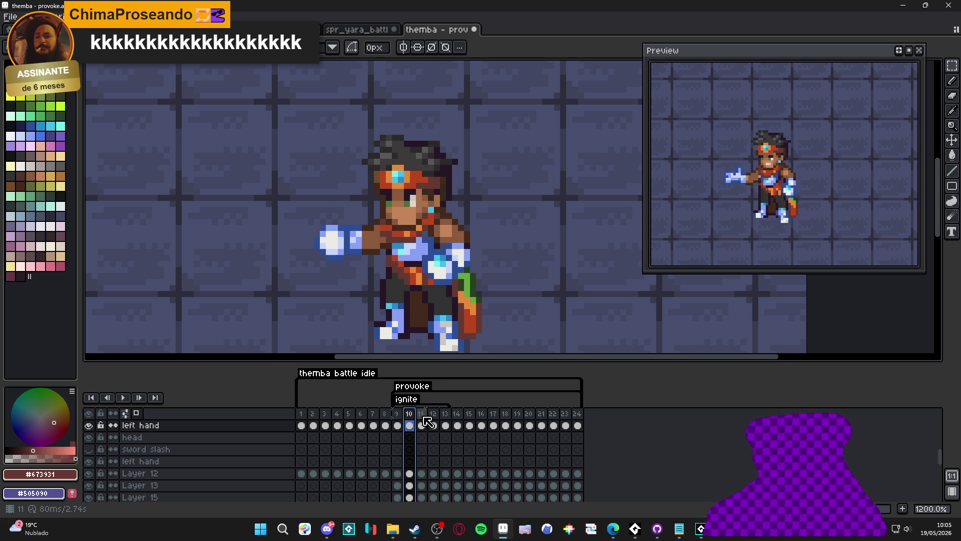
left_click(422, 415)
scroll(412, 226, "up", 3)
left_click(412, 226, "alt")
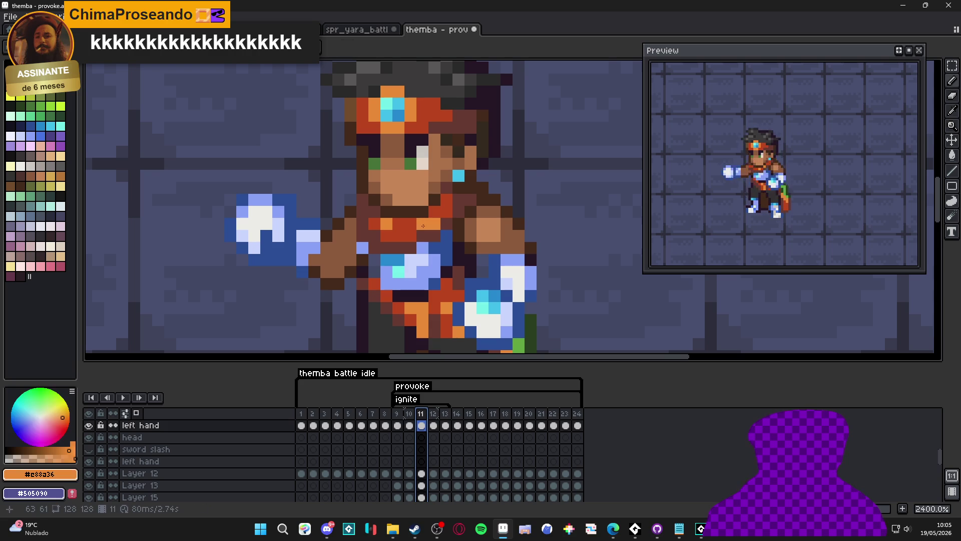
left_click(410, 236)
key("Right")
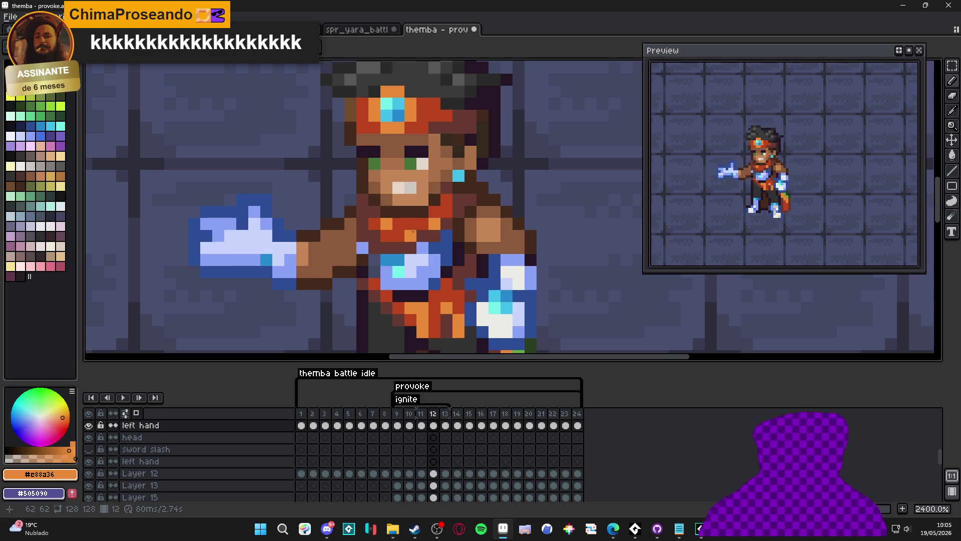
key("Right")
key("Right")
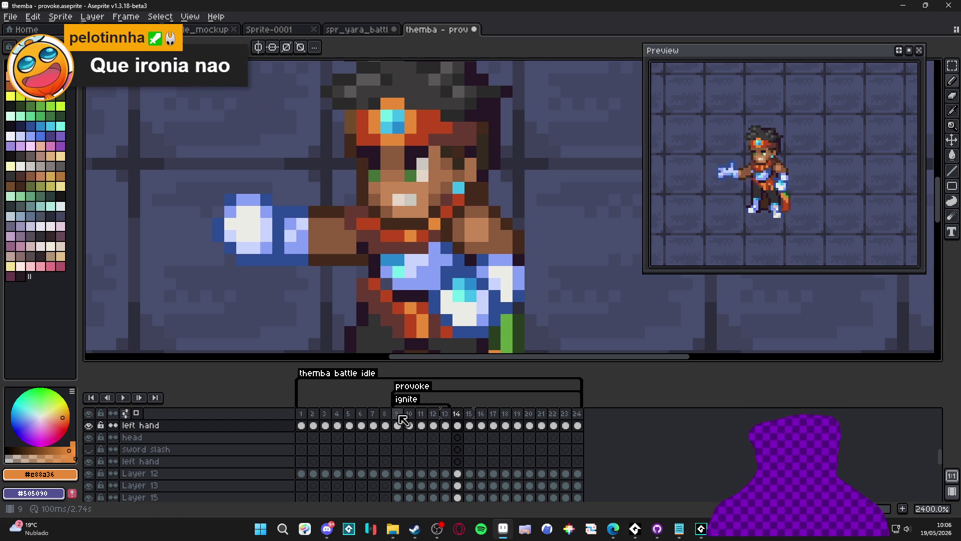
Step: On frame 10, make Layer 12 active and shift small blocks of hair pixels at the top of the head
left_click(399, 416)
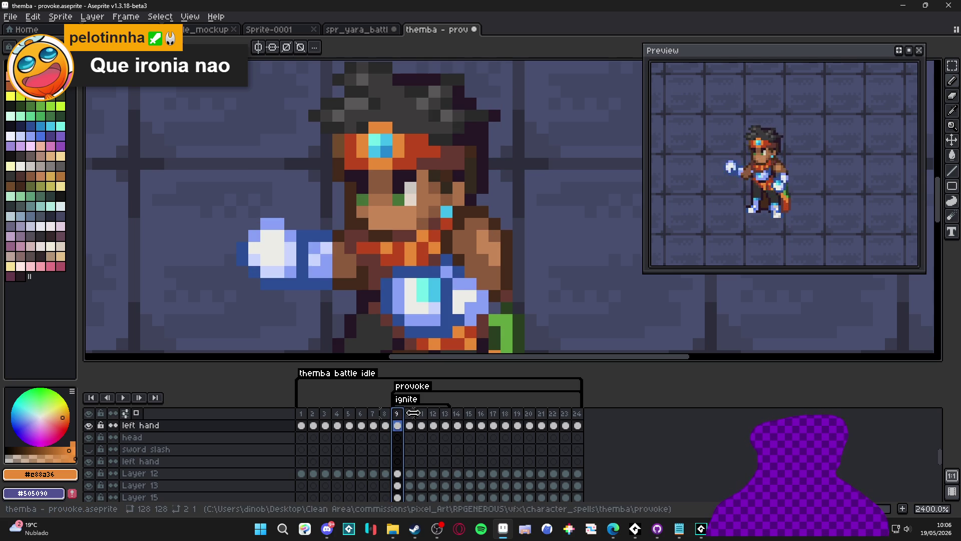
left_click(409, 413)
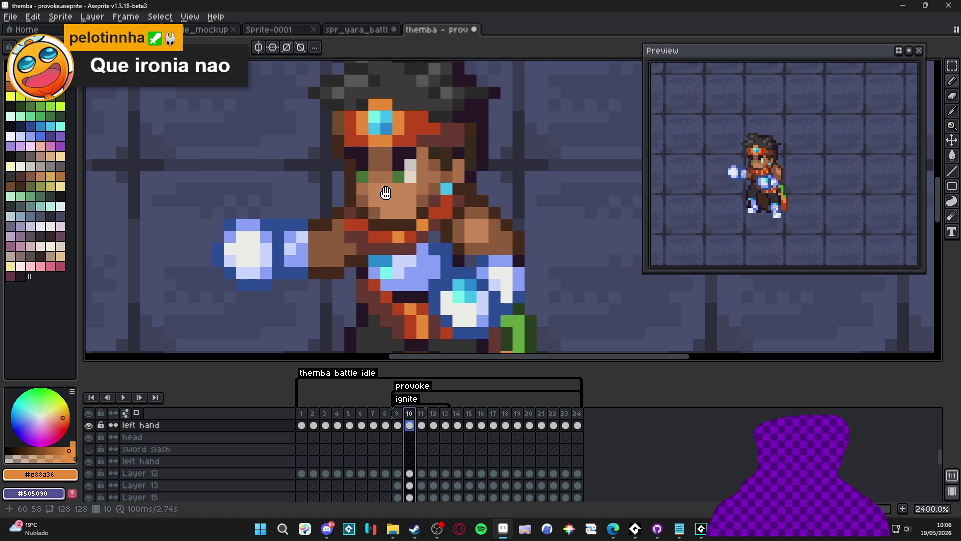
left_click_drag(324, 144, 359, 222)
left_click(353, 198, "ctrl")
scroll(351, 195, "up", 2)
key("m")
mouse_move(346, 168)
left_mouse_down()
mouse_move(370, 220)
mouse_move(393, 222)
mouse_move(369, 214)
mouse_move(426, 131)
mouse_move(452, 150)
mouse_move(440, 146)
left_mouse_up()
mouse_move(458, 93)
left_mouse_down()
mouse_move(490, 115)
mouse_move(487, 127)
mouse_move(334, 161)
mouse_move(259, 164)
left_mouse_up()
mouse_move(433, 158)
left_mouse_down()
mouse_move(361, 182)
mouse_move(375, 170)
mouse_move(406, 180)
left_mouse_up()
key("ctrl+d")
Step: Select another hair block on frame 10 and paint dark hair-colour pixels beside the hair
mouse_move(480, 230)
left_mouse_down()
mouse_move(408, 250)
mouse_move(445, 255)
left_mouse_up()
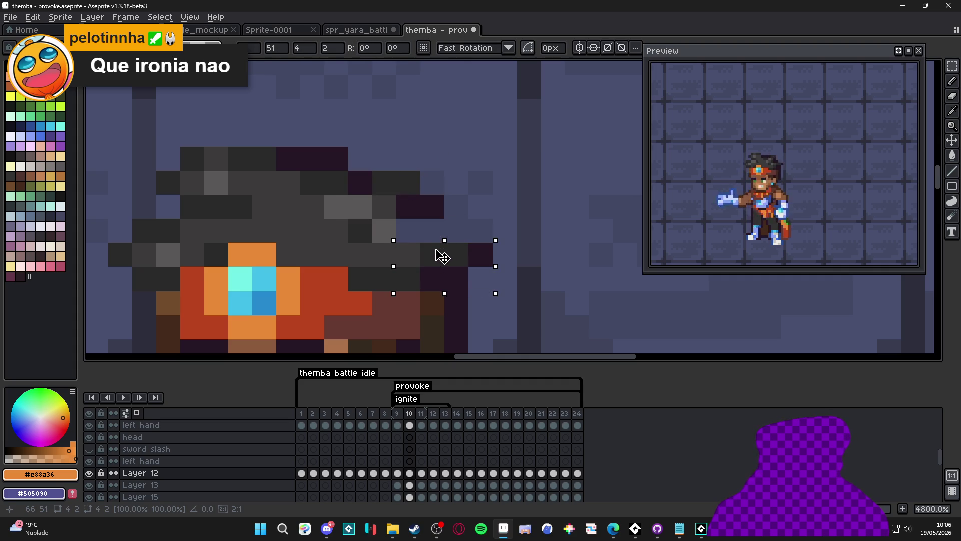
left_click(408, 206, "alt")
left_click(457, 231)
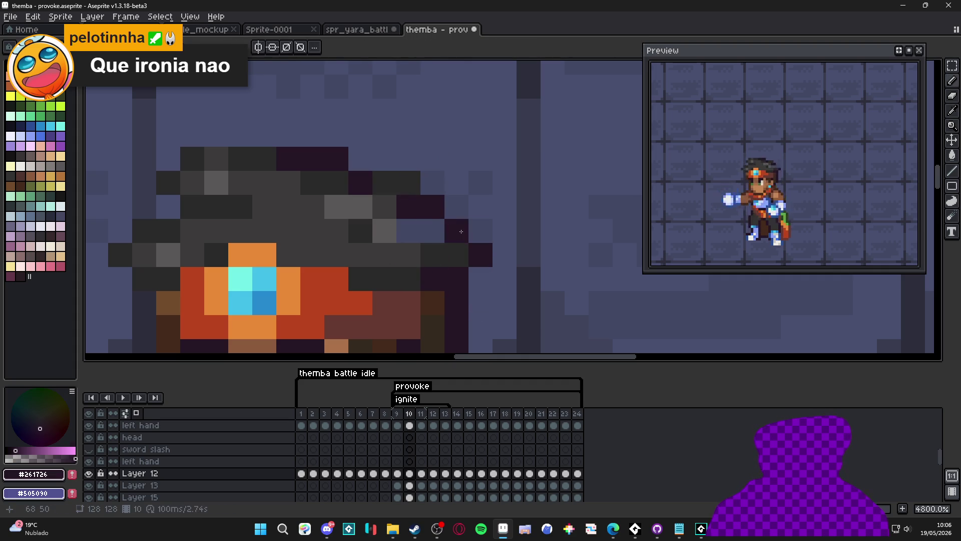
left_click(481, 231)
left_click(441, 245, "alt")
left_click_drag(435, 234, 409, 231)
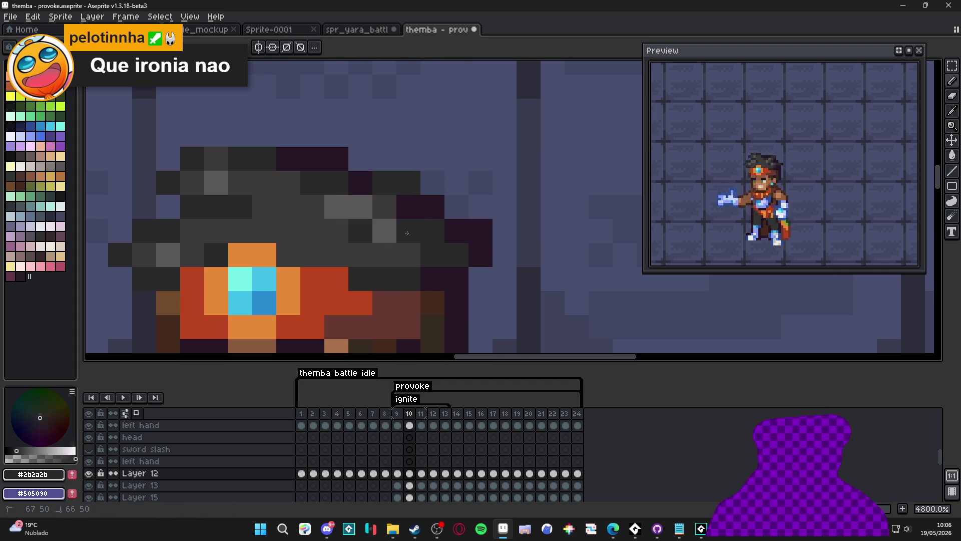
Step: On frame 12, nudge several hair blocks up one pixel and deselect
left_click(421, 414)
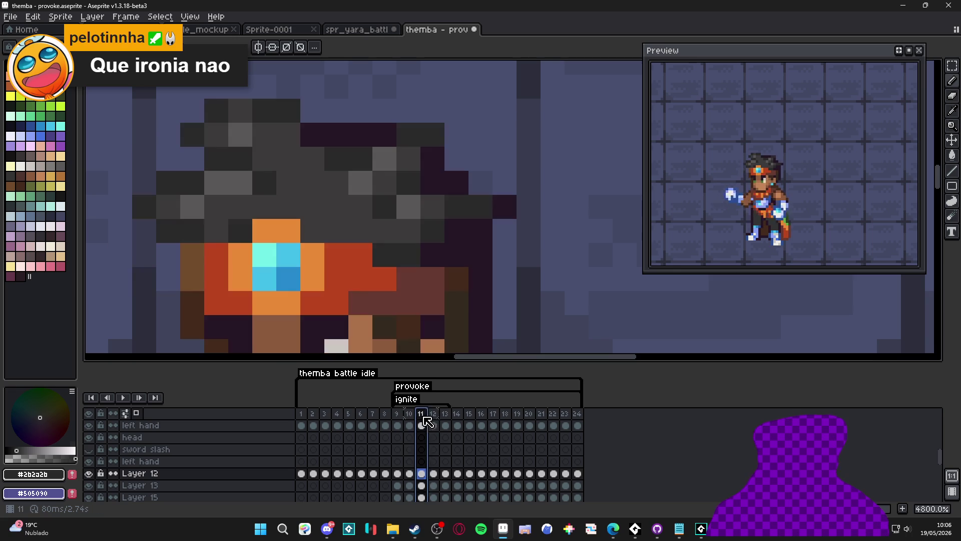
key("minus")
key("minus")
key("minus")
left_click(433, 425)
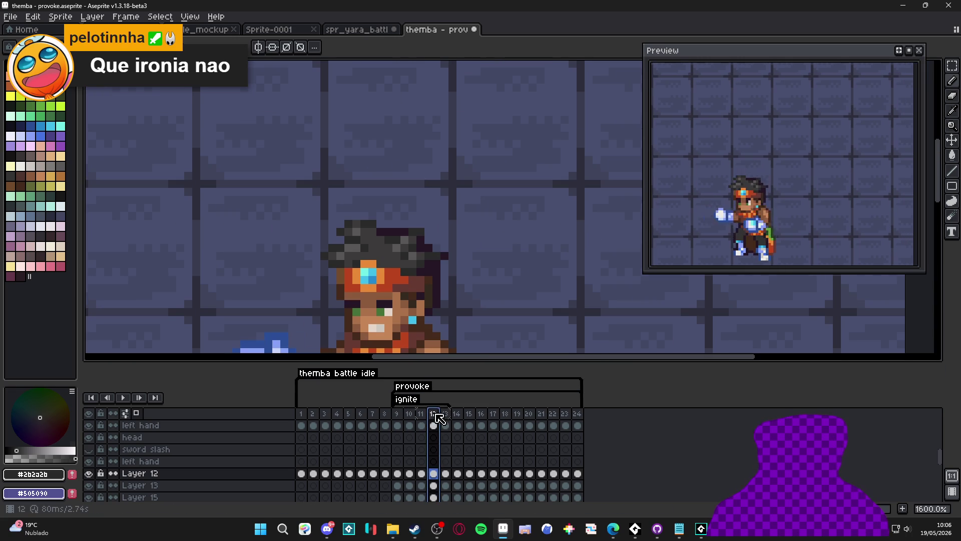
scroll(351, 235, "up", 3)
key("m")
mouse_move(302, 211)
left_mouse_down()
mouse_move(368, 246)
mouse_move(343, 217)
left_mouse_up()
mouse_move(270, 262)
left_mouse_down()
mouse_move(319, 294)
mouse_move(310, 264)
left_mouse_up()
left_click(511, 265)
mouse_move(487, 253)
left_mouse_down()
mouse_move(463, 229)
mouse_move(429, 227)
mouse_move(446, 229)
left_mouse_up()
left_click(452, 234)
mouse_move(526, 295)
left_mouse_down()
mouse_move(460, 244)
mouse_move(495, 260)
left_mouse_up()
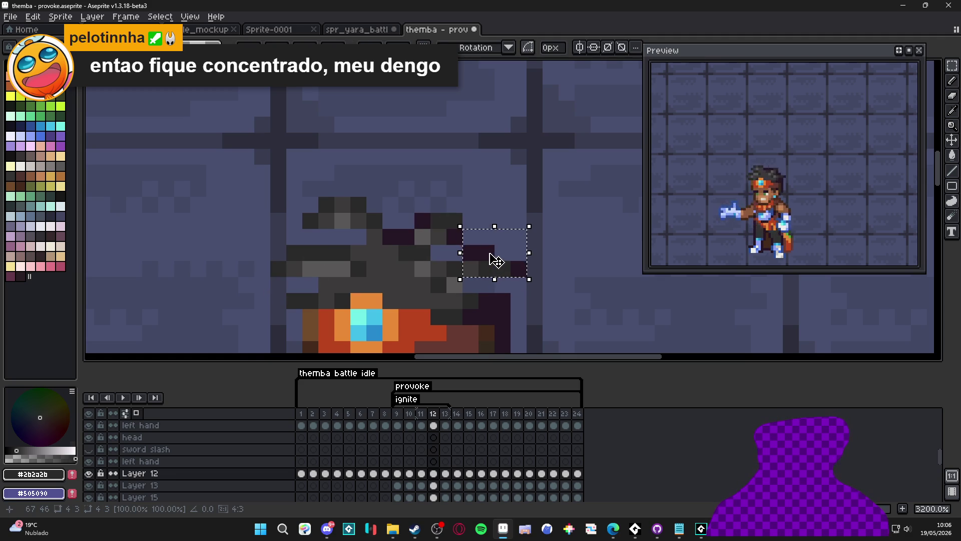
key("ctrl+d")
Step: Repaint the hair edges: dark purple along the right side, grey and darker shades on the left
key("b")
left_click(502, 280, "alt")
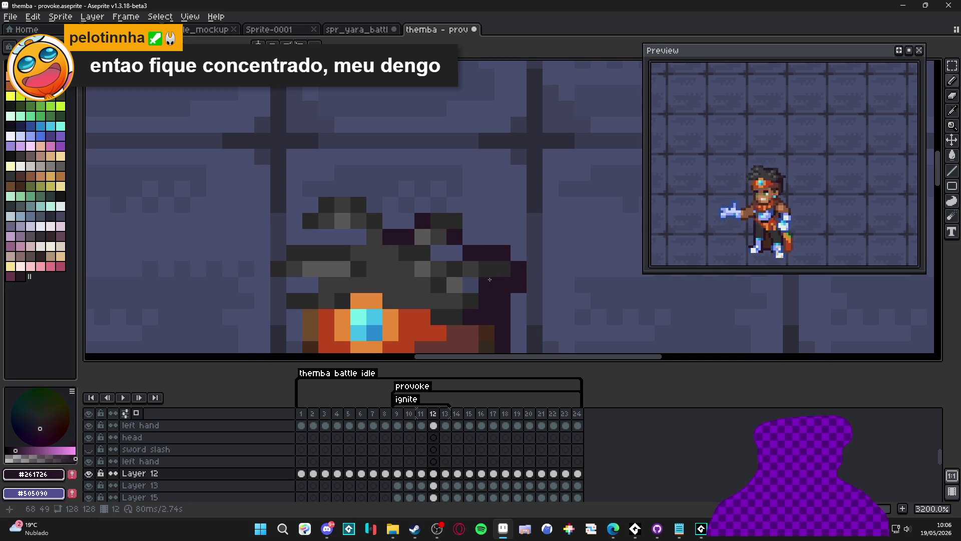
left_click_drag(470, 295, 471, 237)
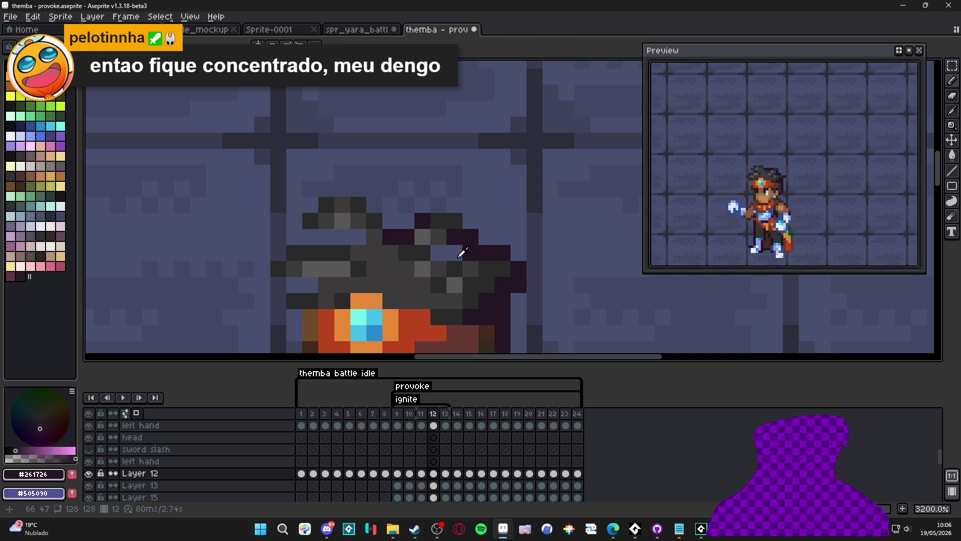
left_click(438, 252, "alt")
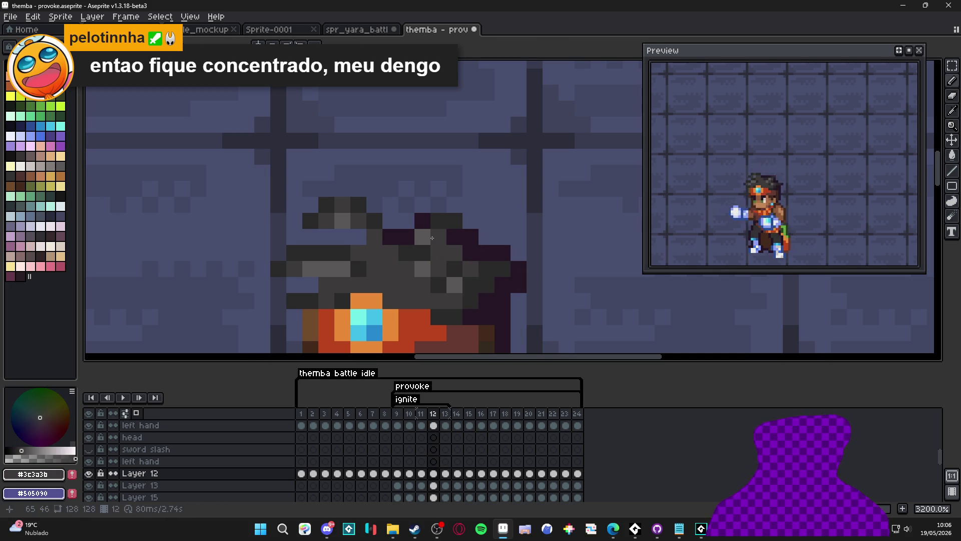
left_click(312, 218, "alt")
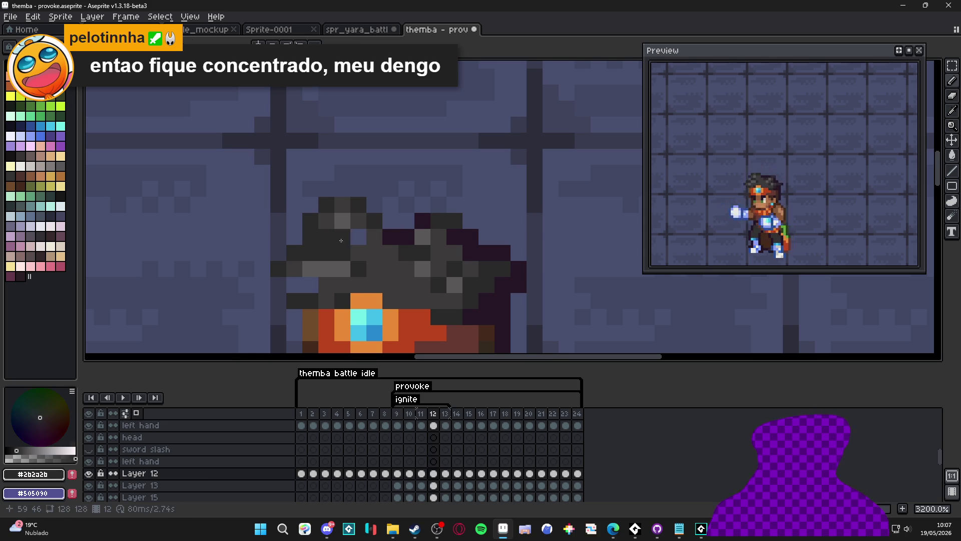
left_click(361, 240, "alt")
left_click(300, 276, "alt")
left_click(286, 284)
left_click(332, 275, "alt")
left_click_drag(311, 284, 299, 286)
left_click(300, 286, "alt")
left_click(278, 284)
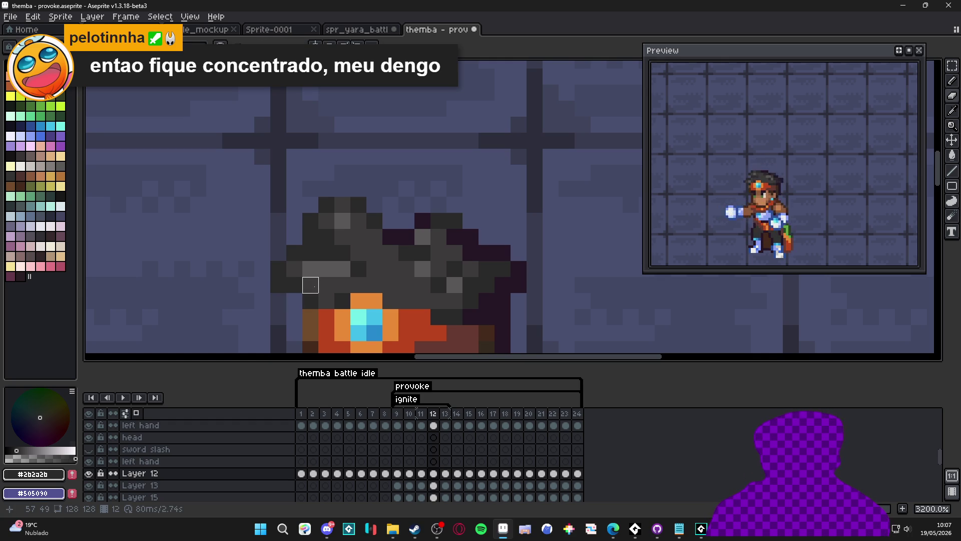
Step: Flip between frames 10, 11 and 12 to compare the reshaped hair and hand poses
left_click(421, 413)
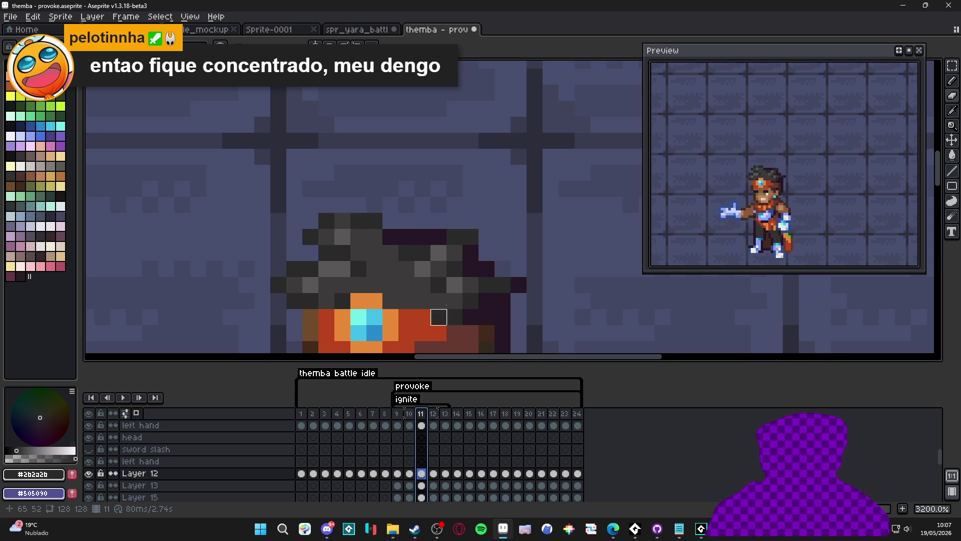
scroll(456, 197, "down", 3)
scroll(455, 196, "down", 5)
left_click(409, 414)
left_click(423, 415)
left_click(433, 416)
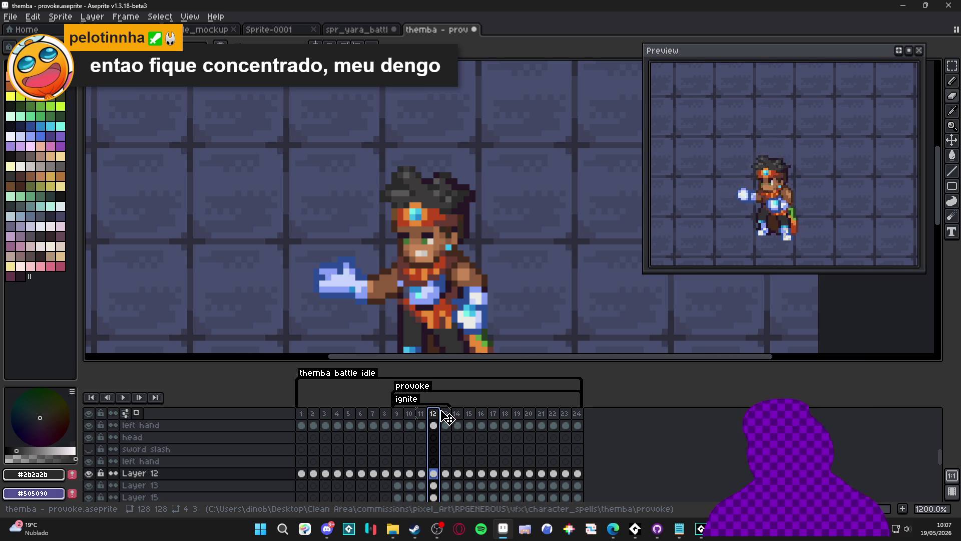
left_click(423, 423)
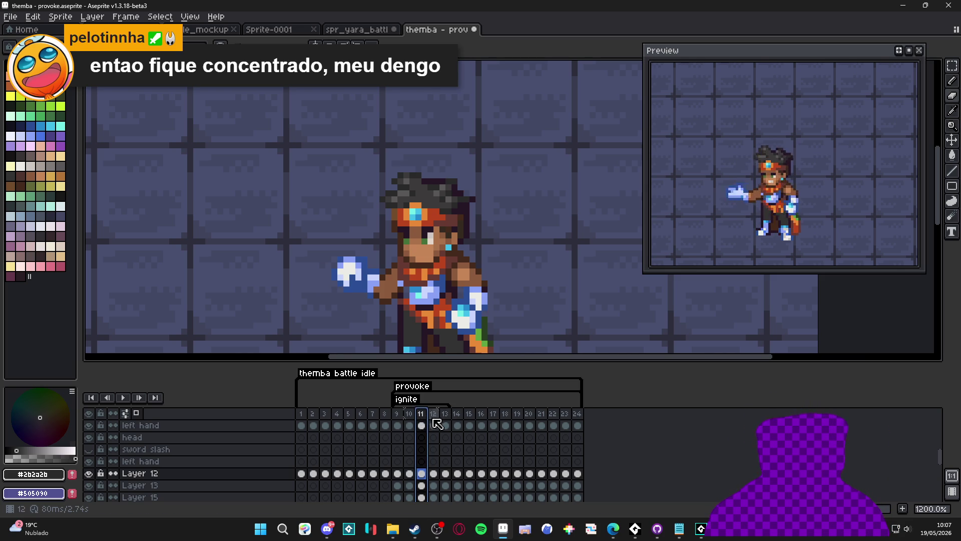
left_click(431, 423)
left_click(426, 421)
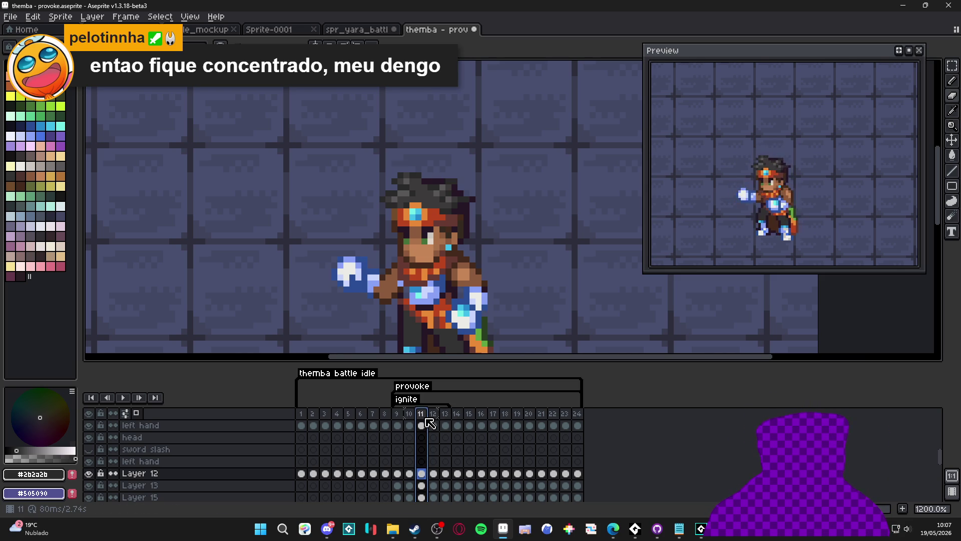
left_click(434, 420)
left_click(425, 419)
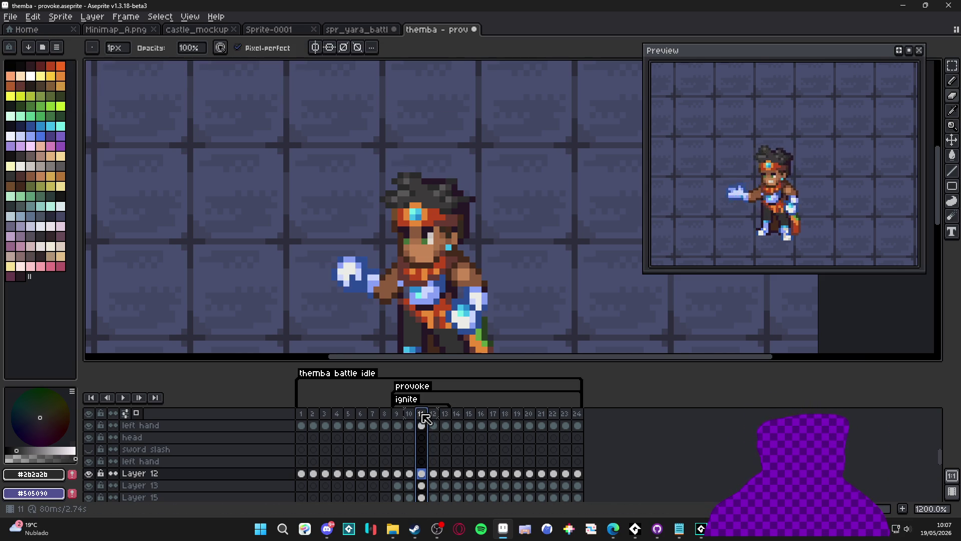
Step: Set frame 11's duration to 300 ms in Frame Properties
left_click(434, 424)
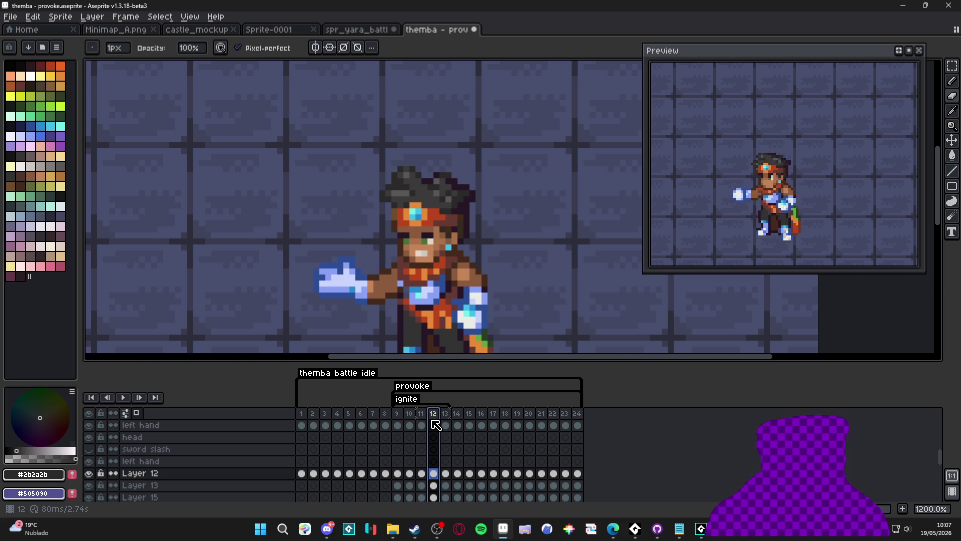
left_click(445, 424)
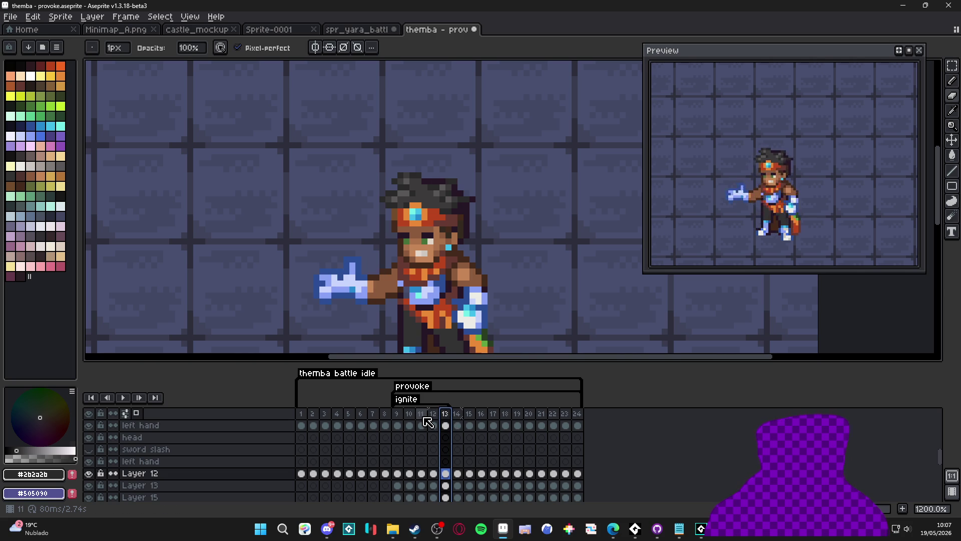
left_click(426, 422)
double_click(424, 418)
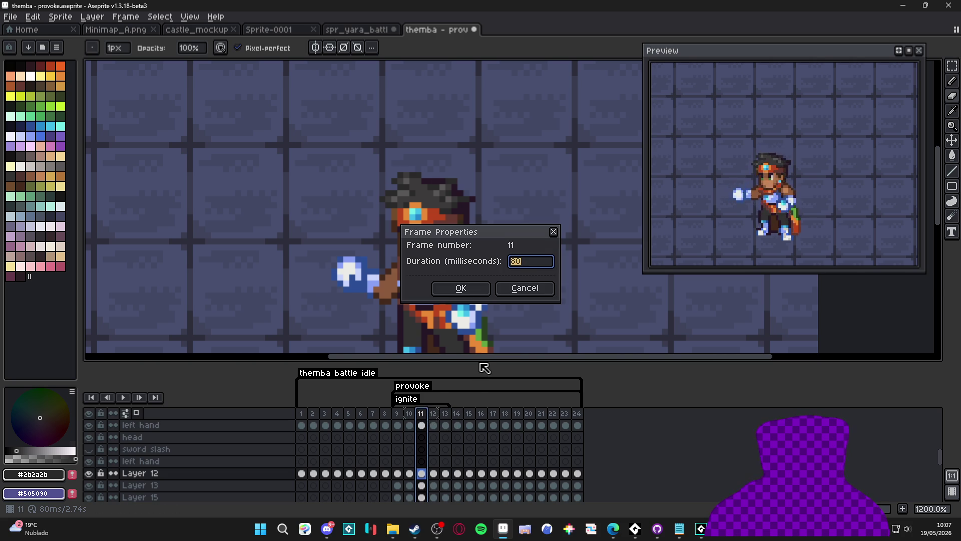
type("100")
key("Return")
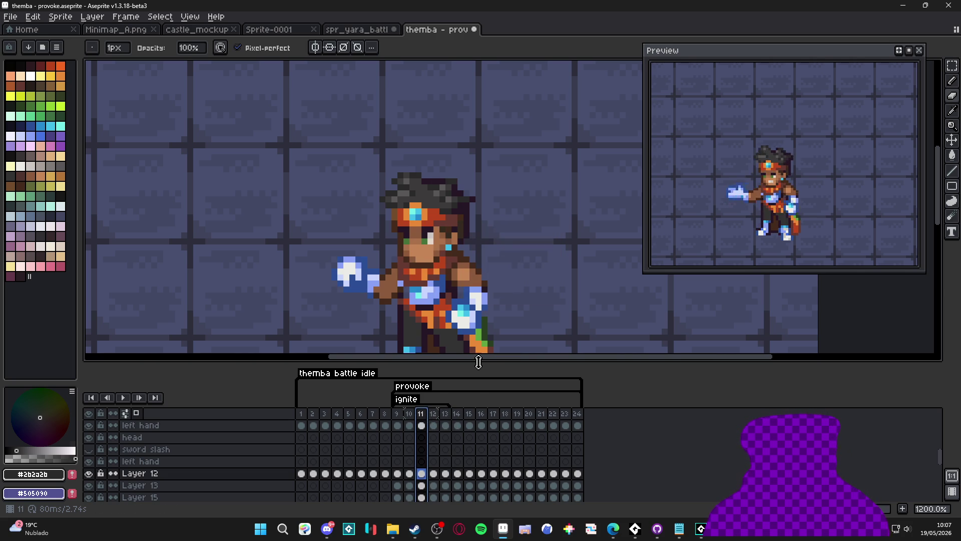
double_click(424, 415)
type("300")
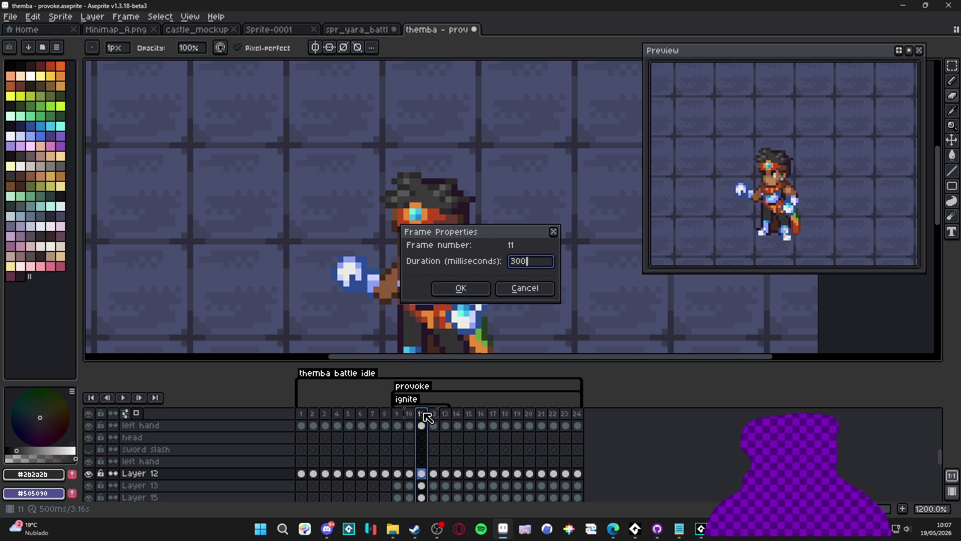
key("Return")
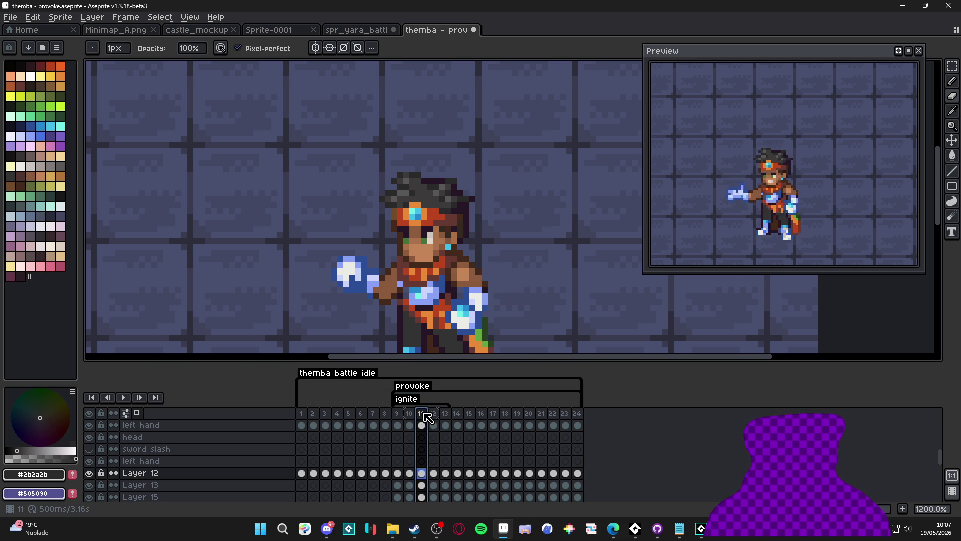
Step: Scrub frames 11 through 13 to check the longer hold, then select the left hand layer
left_click(434, 414)
left_click(446, 415)
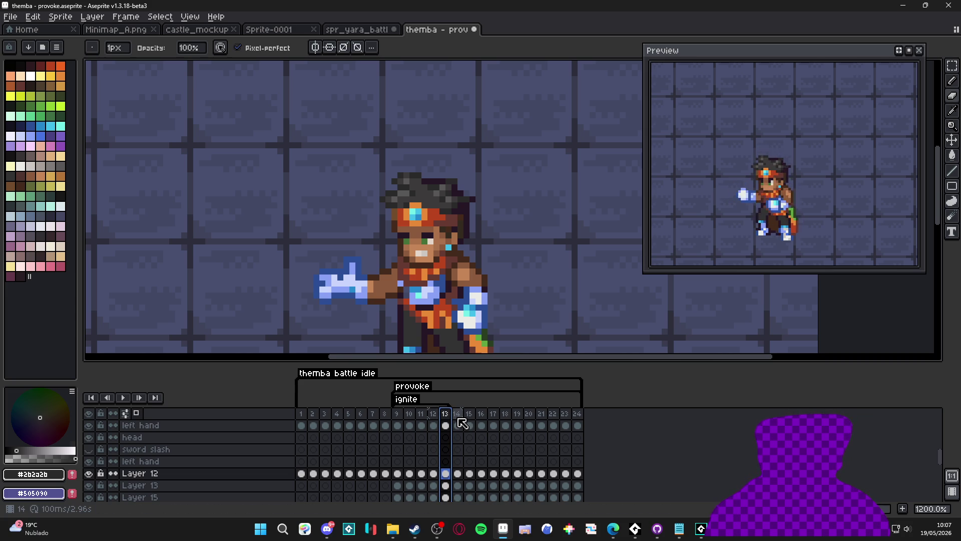
left_click(436, 414)
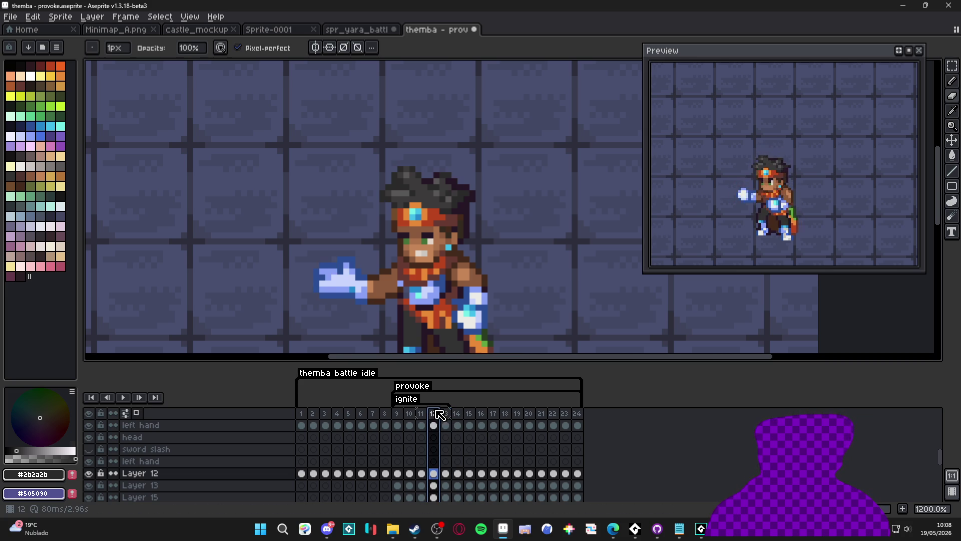
left_click(422, 414)
left_click(434, 414)
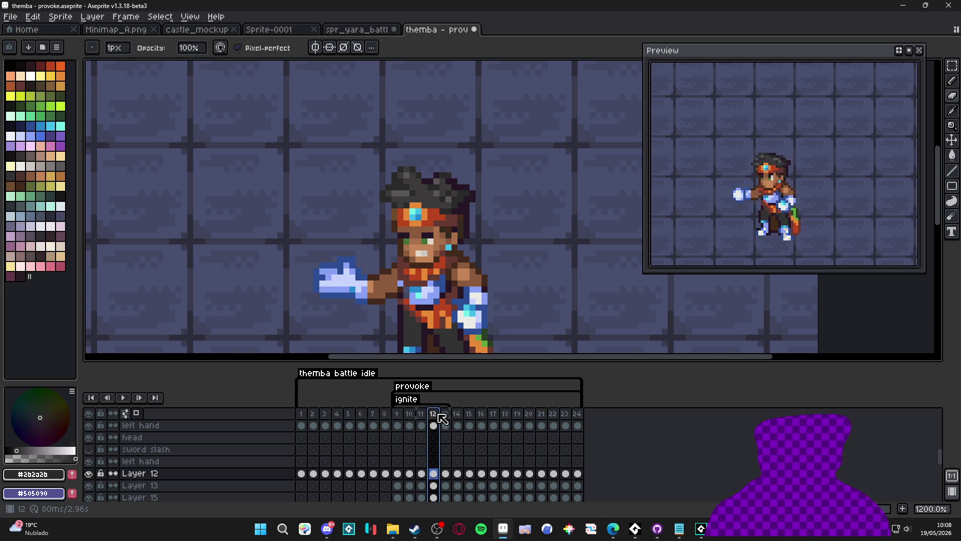
left_click(337, 281, "ctrl")
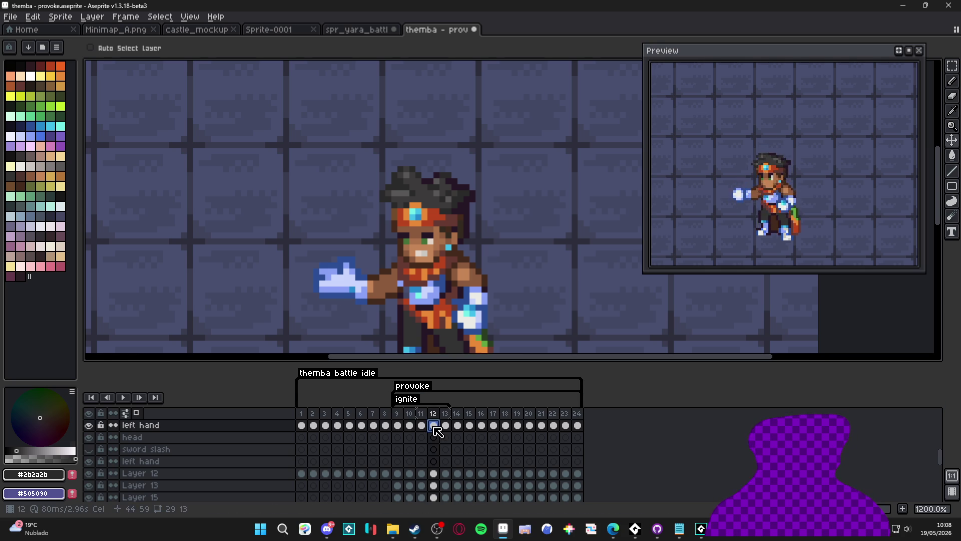
Step: Add a new empty layer named 'fire'
key("shift+n")
scroll(437, 431, "down", 1)
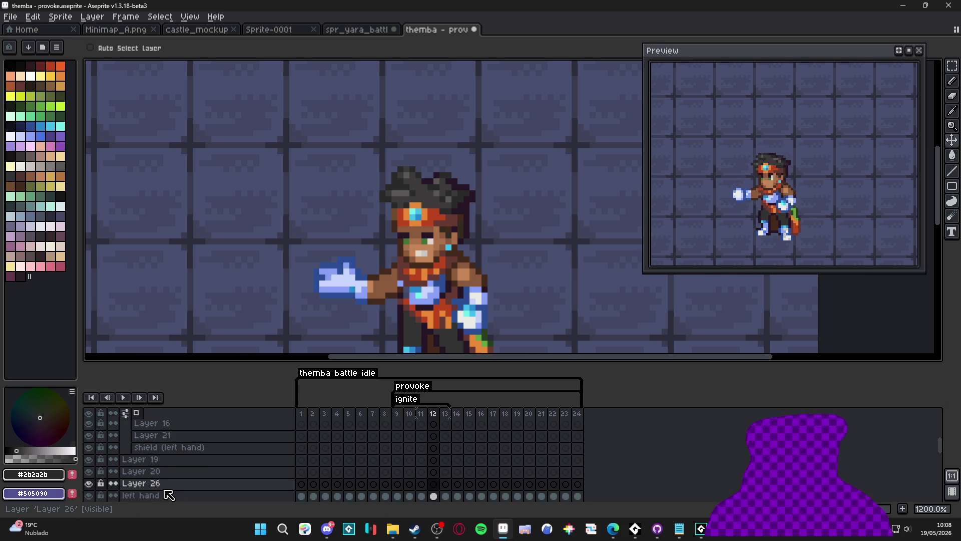
double_click(151, 484)
type("fire")
key("Return")
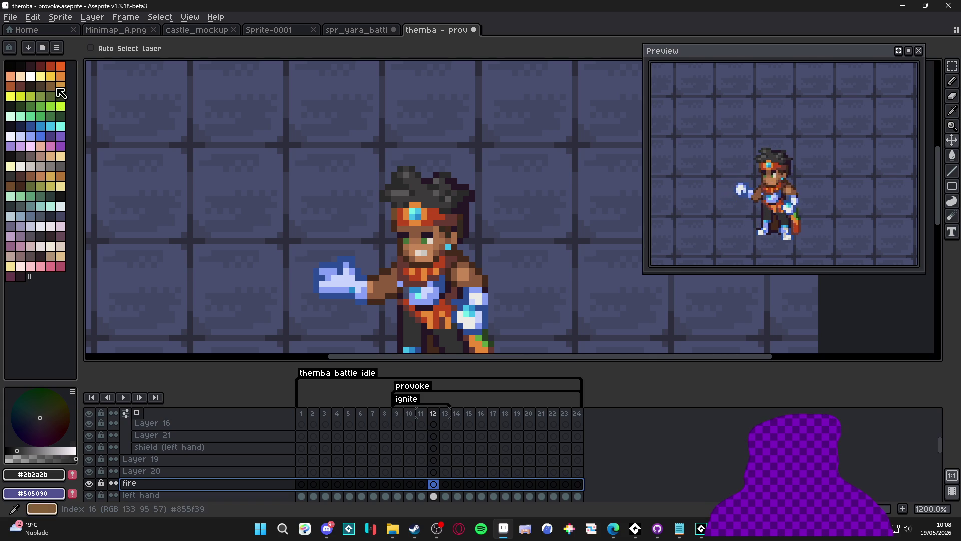
Step: With the white Pencil, stamp a spark beside the hand and draw an upward stroke
left_click(31, 76)
key("b")
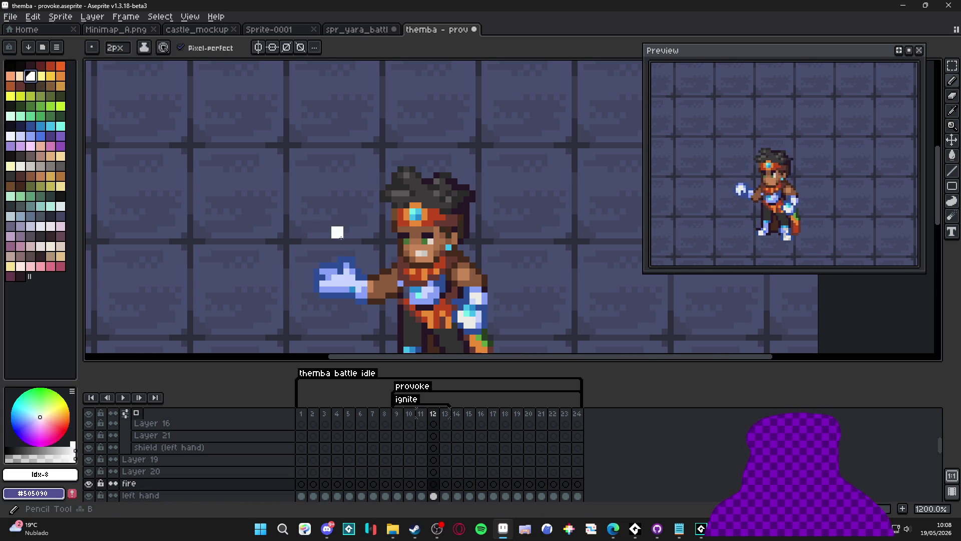
left_click(334, 236)
key("minus")
key("minus")
key("minus")
mouse_move(324, 228)
left_mouse_down()
mouse_move(324, 178)
mouse_move(331, 213)
mouse_move(343, 190)
mouse_move(329, 141)
left_mouse_up()
key("minus")
key("plus")
key("plus")
key("e")
key("b")
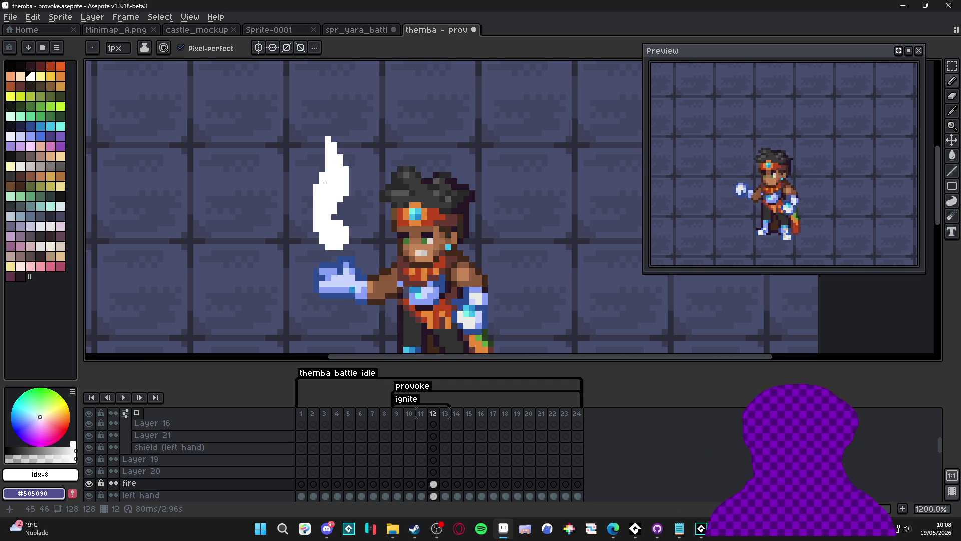
Step: Keep the flame bulb and add thin white lines above and beside it for the sparkle points
key("w")
left_click(322, 215)
key("Delete")
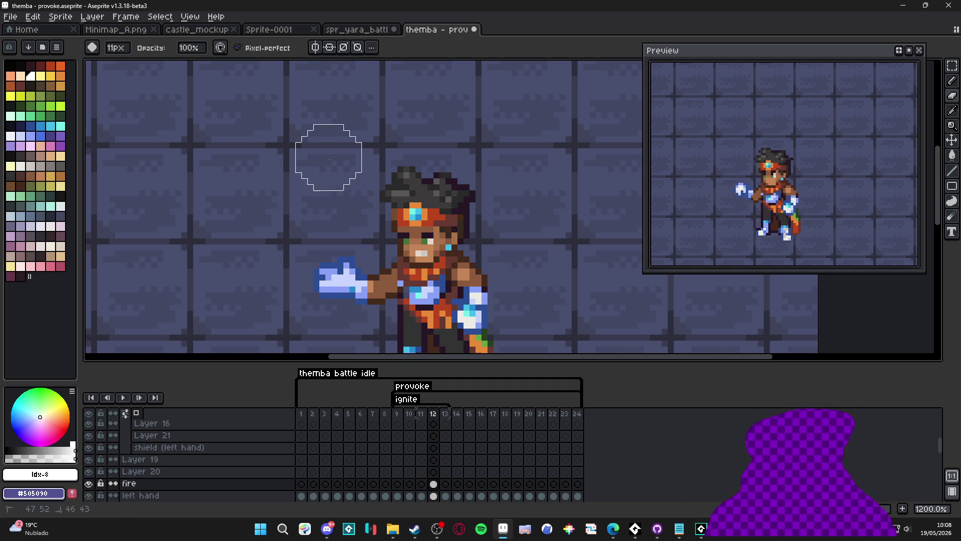
key("ctrl+d")
key("ctrl+z")
key("b")
left_click_drag(335, 196, 336, 164)
mouse_move(356, 217)
left_mouse_down()
mouse_move(373, 217)
mouse_move(291, 211)
mouse_move(338, 247)
left_mouse_up()
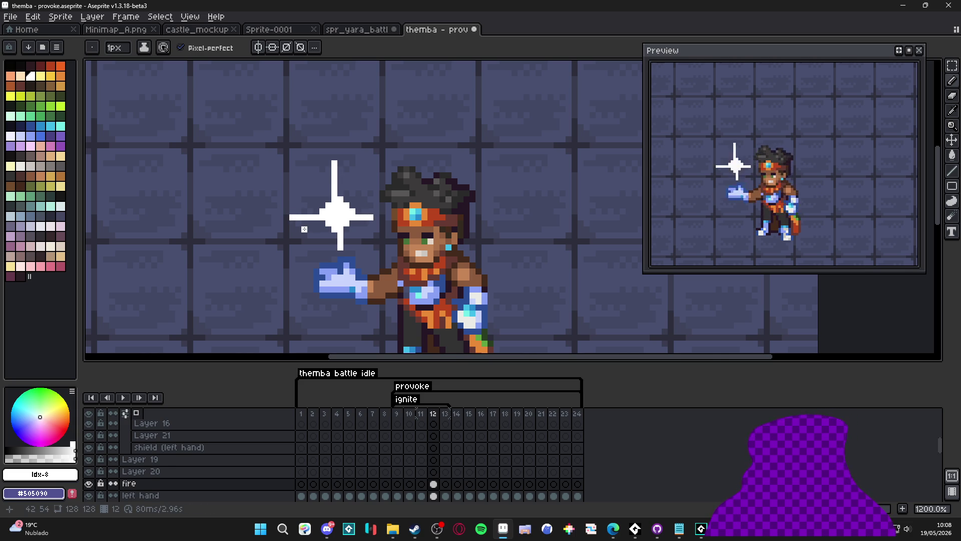
scroll(326, 224, "up", 1)
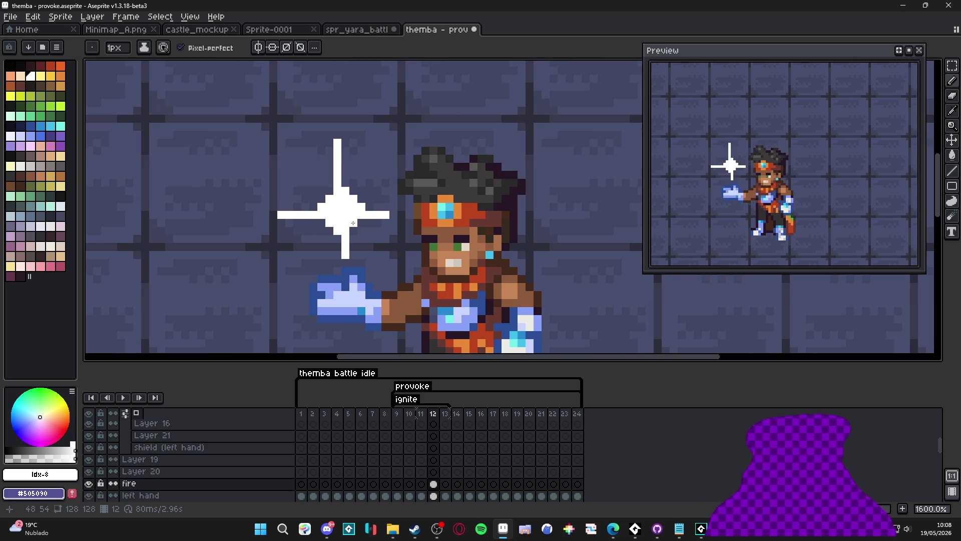
Step: Erase the sparkle's left and top tip pixels
key("e")
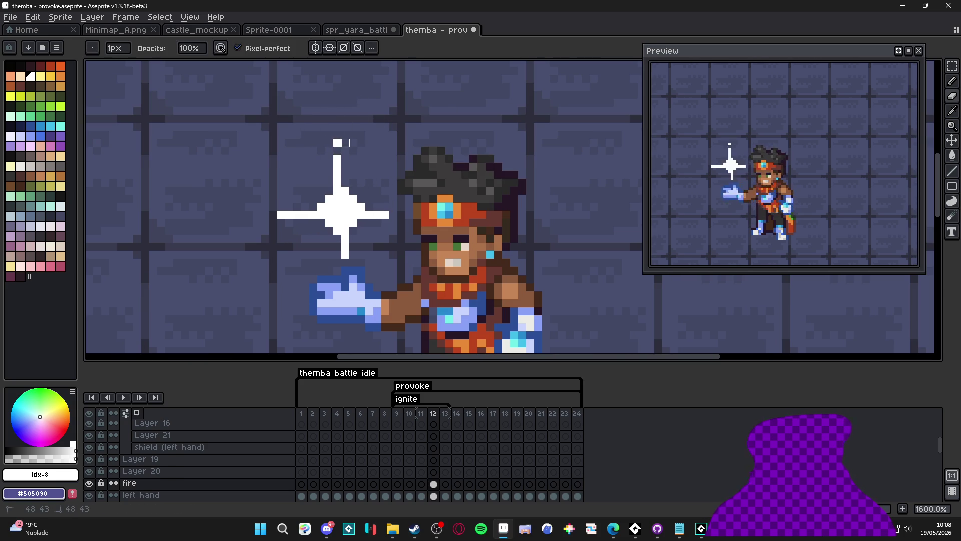
left_click(281, 215)
left_click(337, 159)
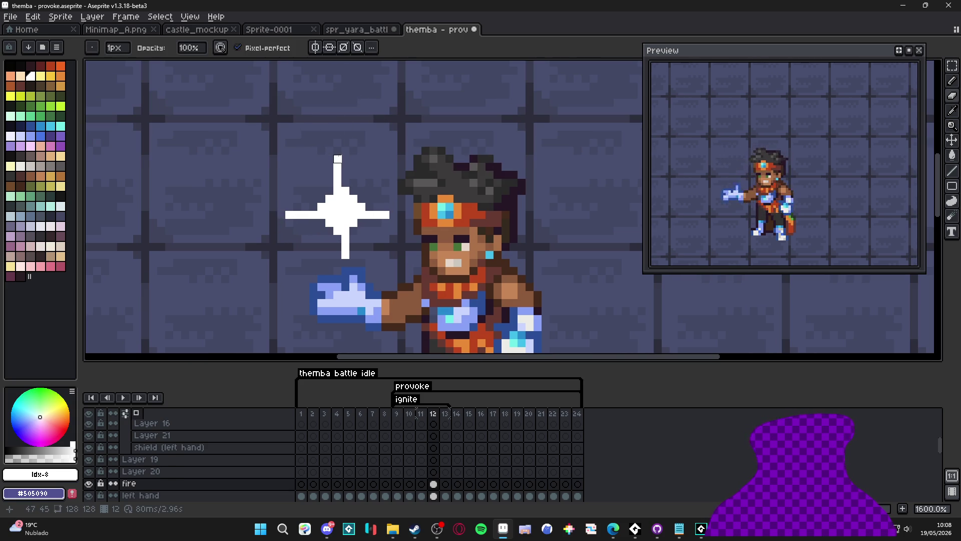
Step: Add pale yellow pixels at the sparkle's upper right, left side, right arm and bottom tip
key("b")
left_click(40, 76)
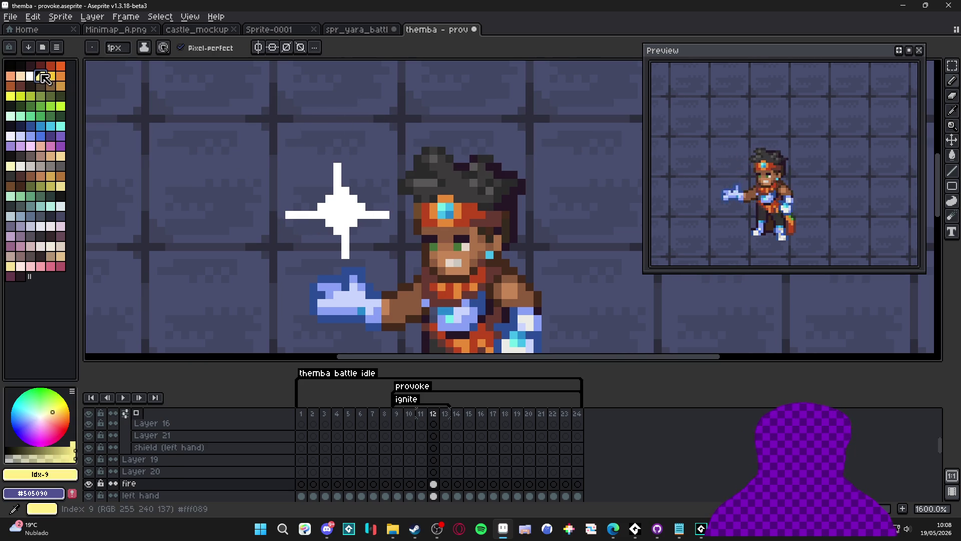
left_click(346, 190)
left_click(321, 206)
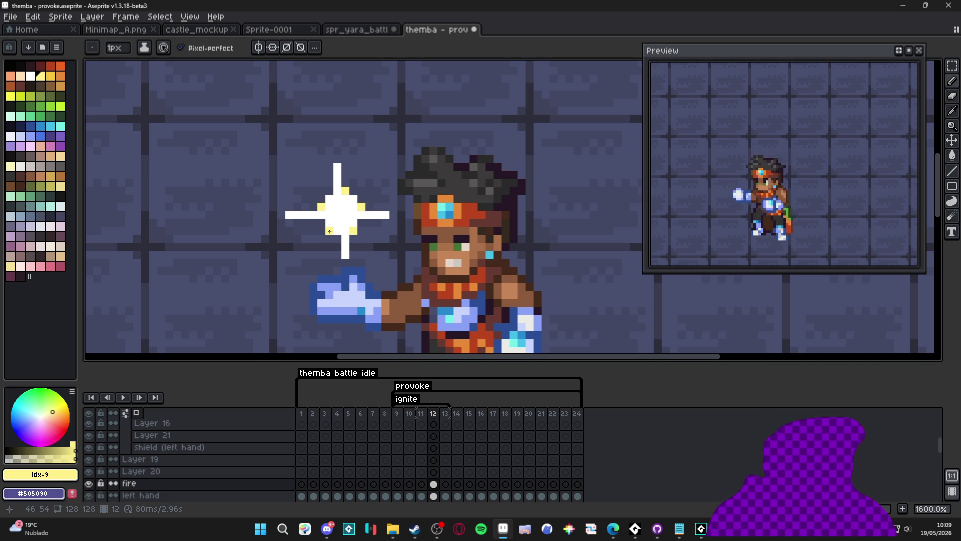
left_click(298, 215)
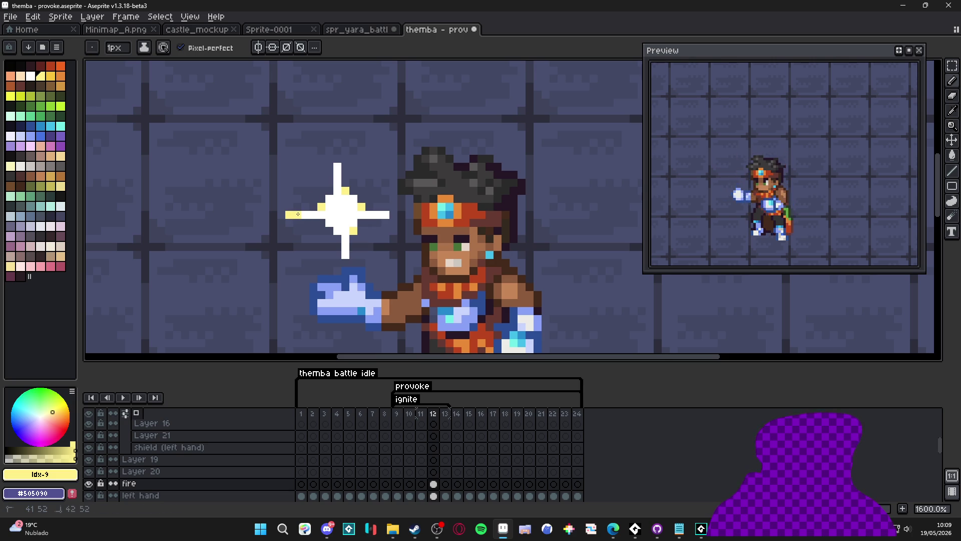
left_click(377, 214)
left_click(345, 256)
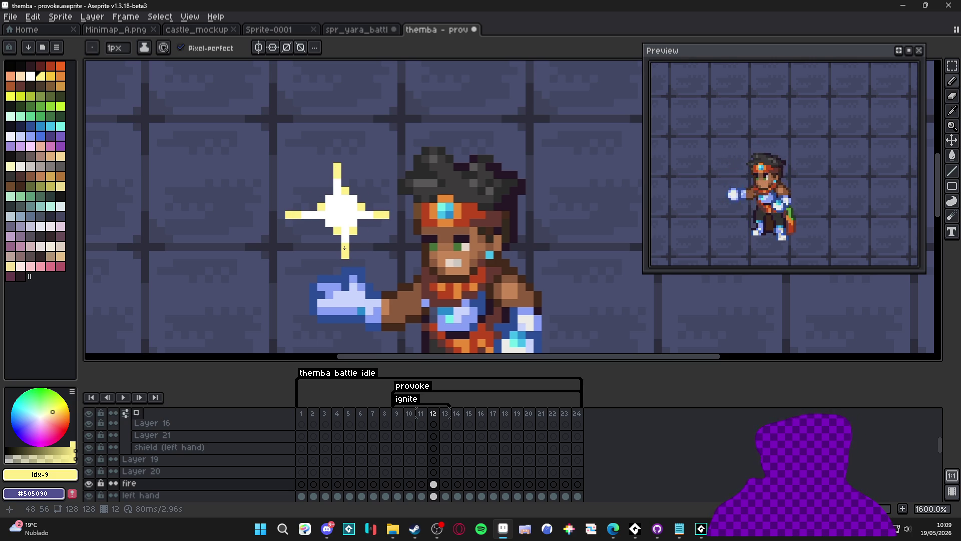
key("Right")
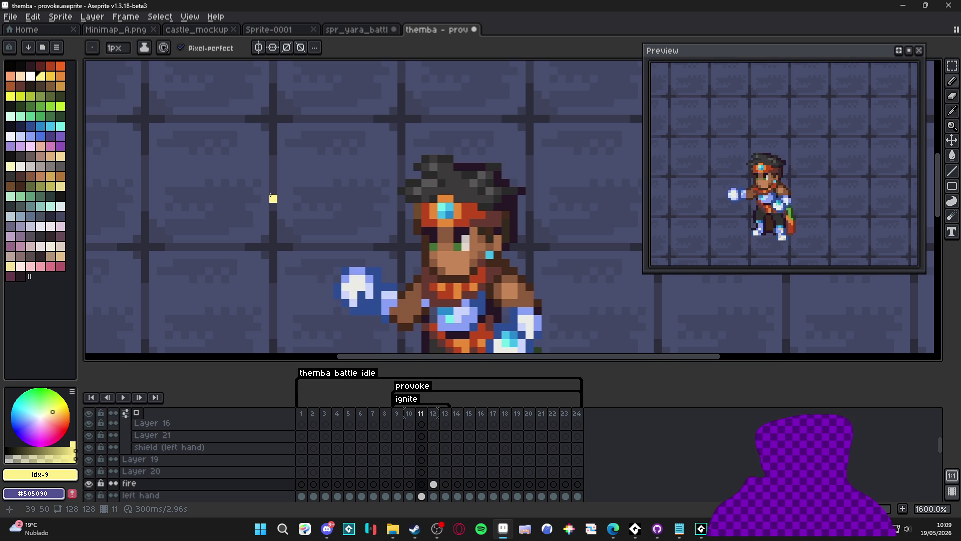
left_click(433, 414)
Step: Move the sparkle's left-arm tip one pixel inward
key("m")
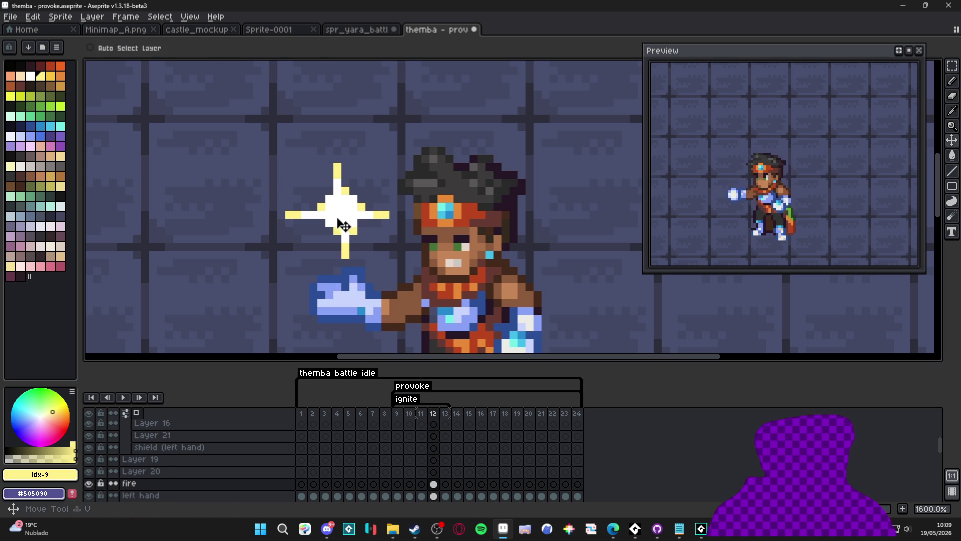
mouse_move(259, 193)
left_mouse_down()
mouse_move(312, 245)
mouse_move(309, 225)
left_mouse_up()
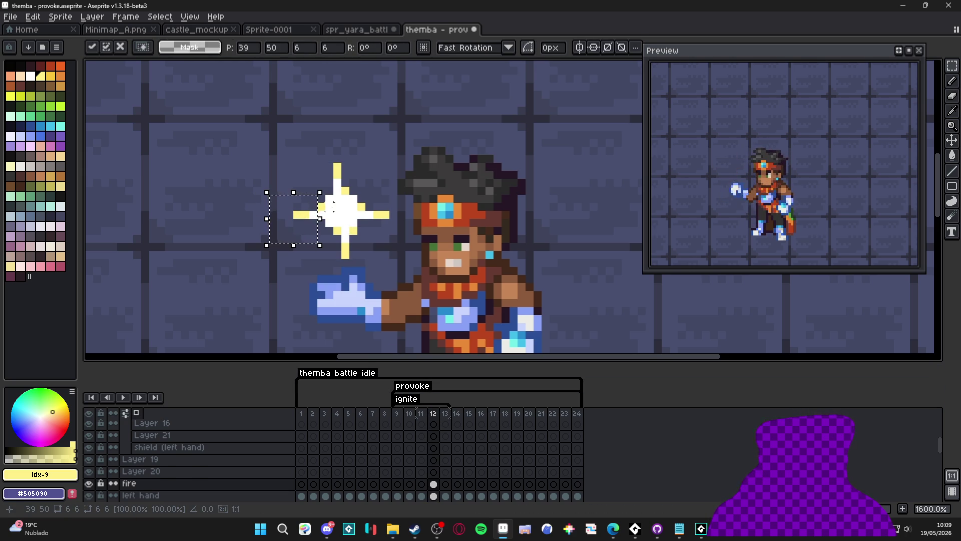
key("Return")
scroll(356, 231, "down", 3)
scroll(356, 231, "up", 4)
Step: Apply a white Outline effect around the selected sparkle, then deselect
key("b")
left_click(29, 450)
key("m")
left_click_drag(270, 166, 406, 277)
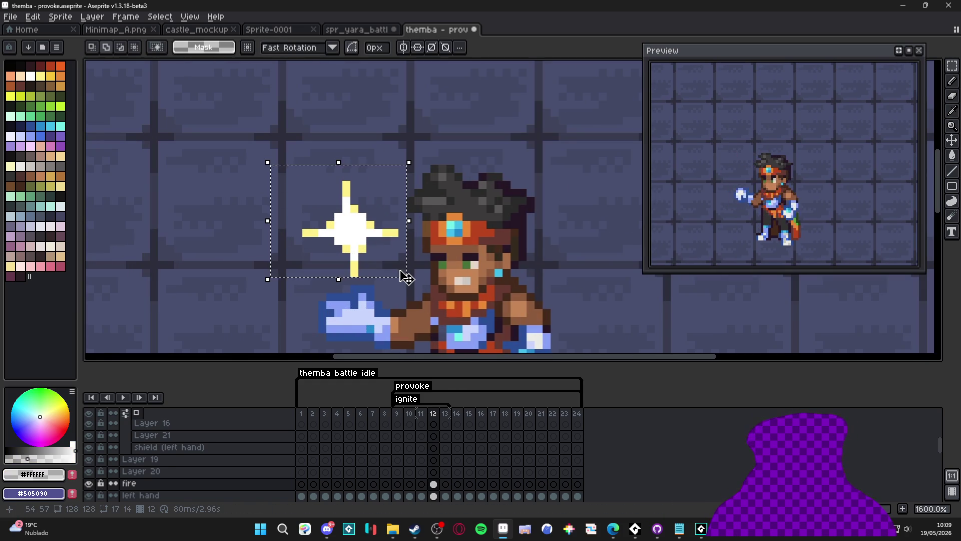
key("shift+o")
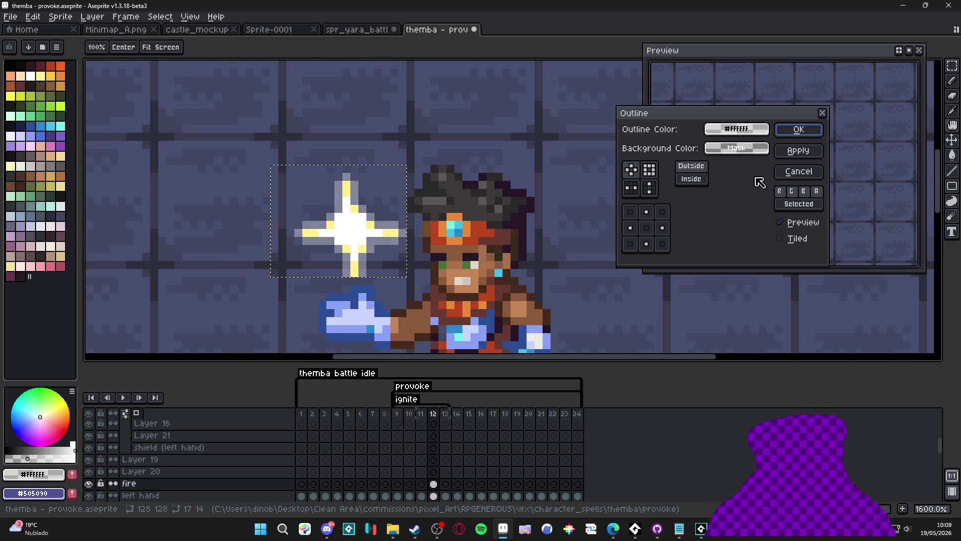
left_click(779, 170)
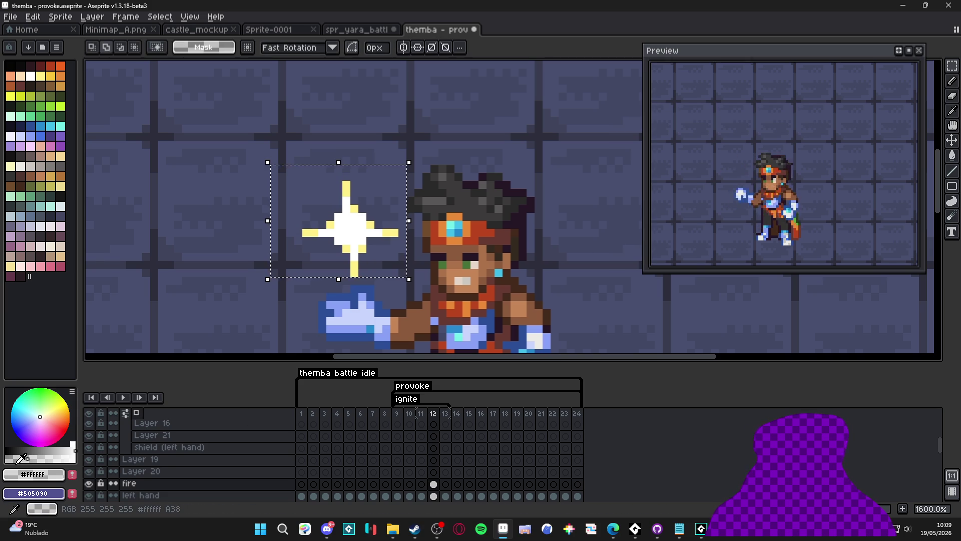
key("shift+o")
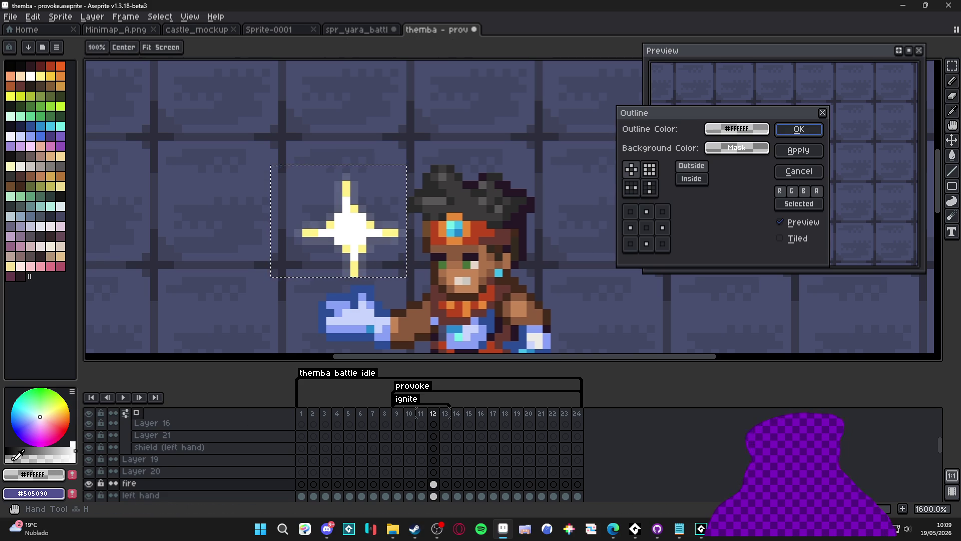
key("Return")
key("ctrl+d")
scroll(361, 273, "up", 2)
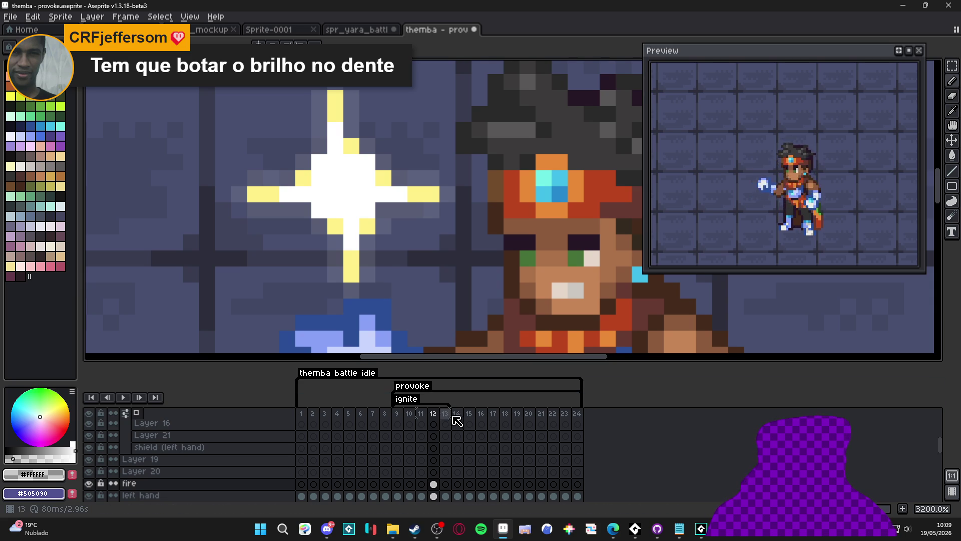
Step: On frame 13, paint a white blob above the hand and sweep it into a curling tail
left_click(450, 419)
scroll(414, 299, "down", 3)
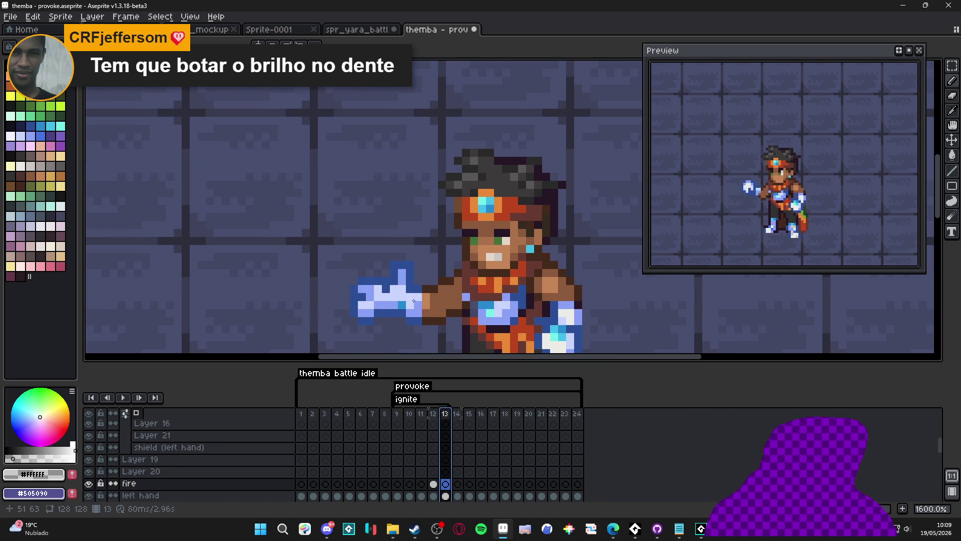
key("plus")
key("plus")
key("plus")
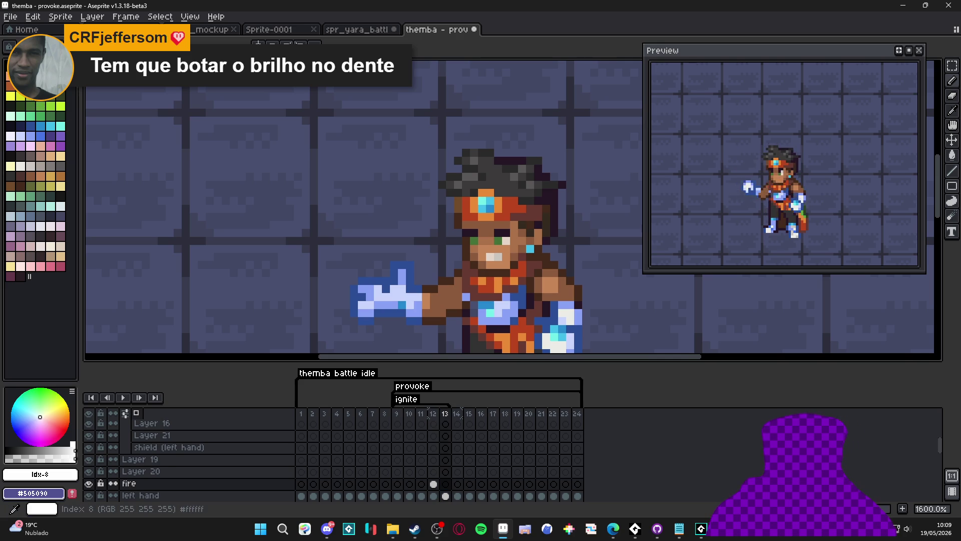
left_click(379, 218)
mouse_move(363, 219)
left_mouse_down()
mouse_move(354, 191)
mouse_move(370, 150)
mouse_move(361, 107)
mouse_move(417, 146)
mouse_move(417, 181)
mouse_move(393, 178)
mouse_move(410, 209)
left_mouse_up()
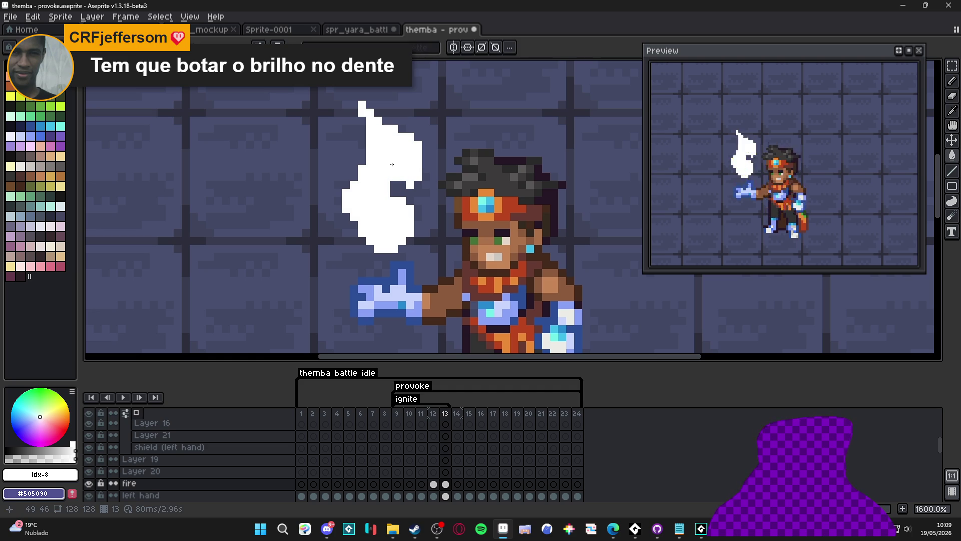
Step: Carve a notch into the flame's middle and fill white pixels at its upper-left
key("b")
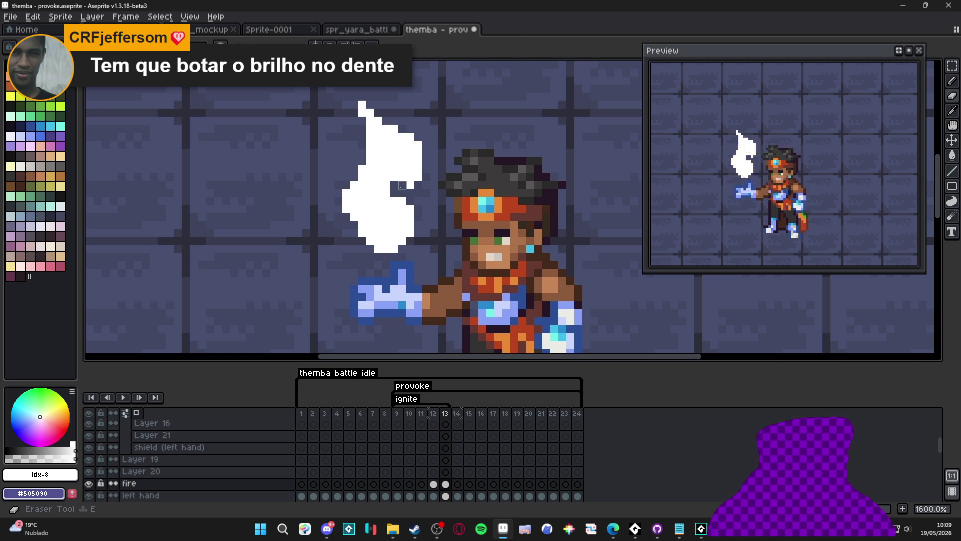
left_click_drag(394, 176, 402, 176)
left_click(410, 184)
left_click(394, 193)
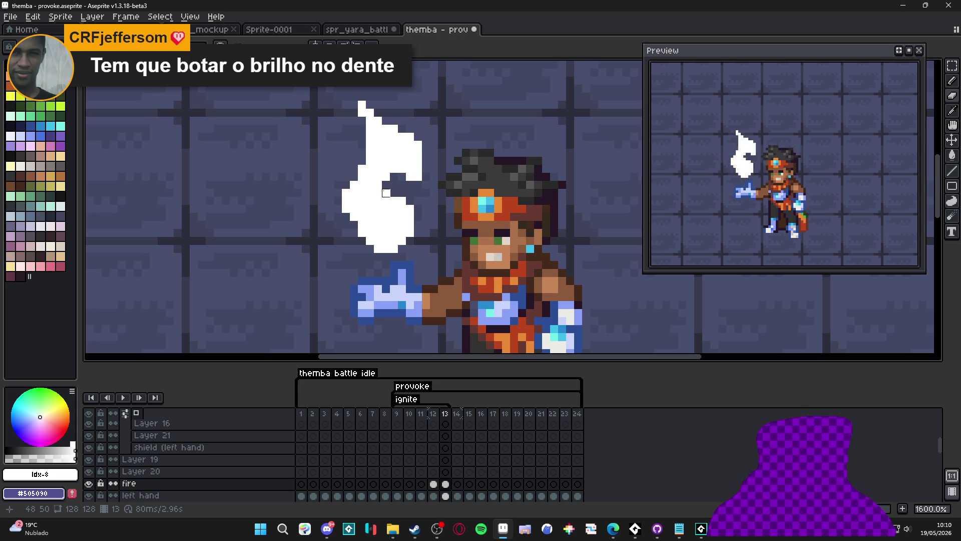
key("m")
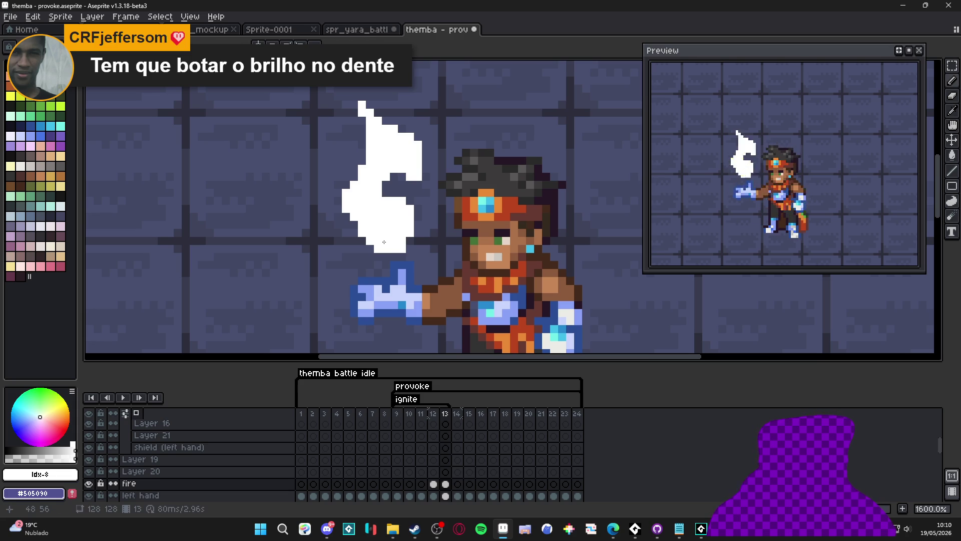
left_click(346, 217)
left_click(354, 121)
left_click(362, 129)
left_click(354, 129)
left_click(354, 113)
Step: Trim the flame's top row and notch edge, adding white pixels along its left edges
key("e")
left_click_drag(379, 113, 354, 112)
key("b")
left_click(347, 136)
left_click(346, 145)
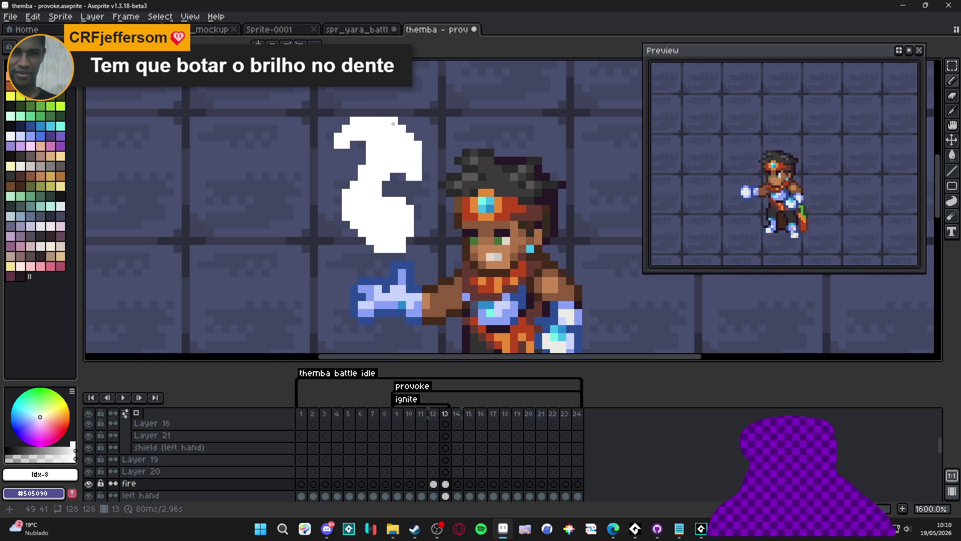
key("e")
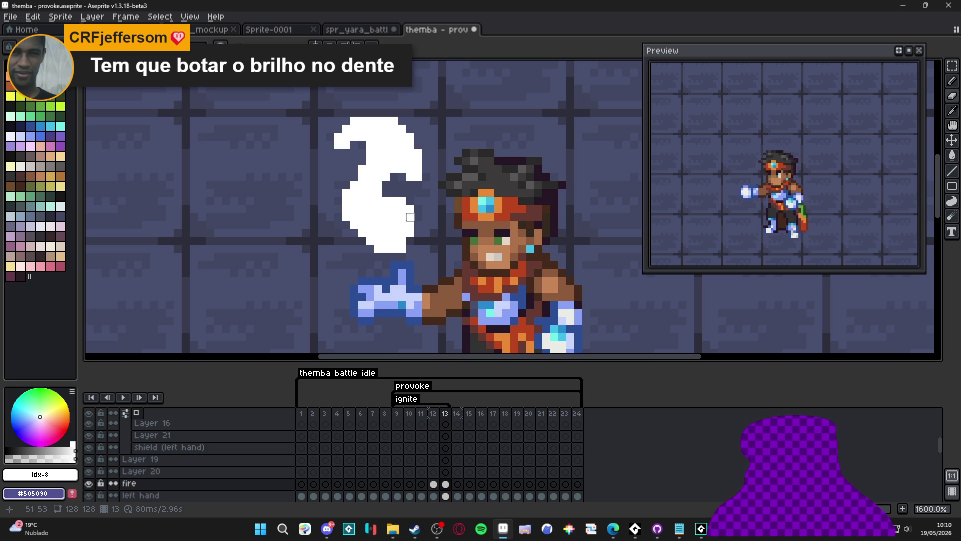
left_click(410, 200)
key("b")
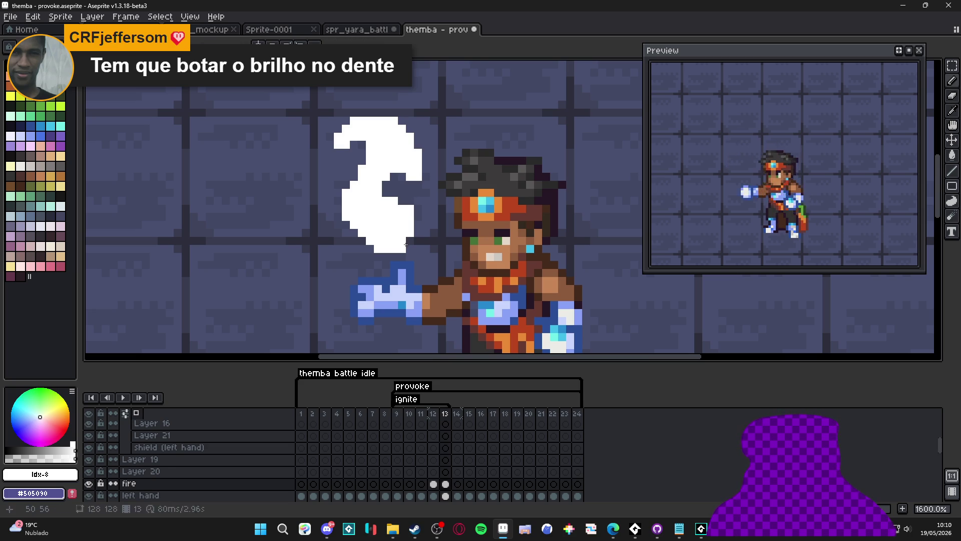
left_click(362, 249)
left_click(354, 232)
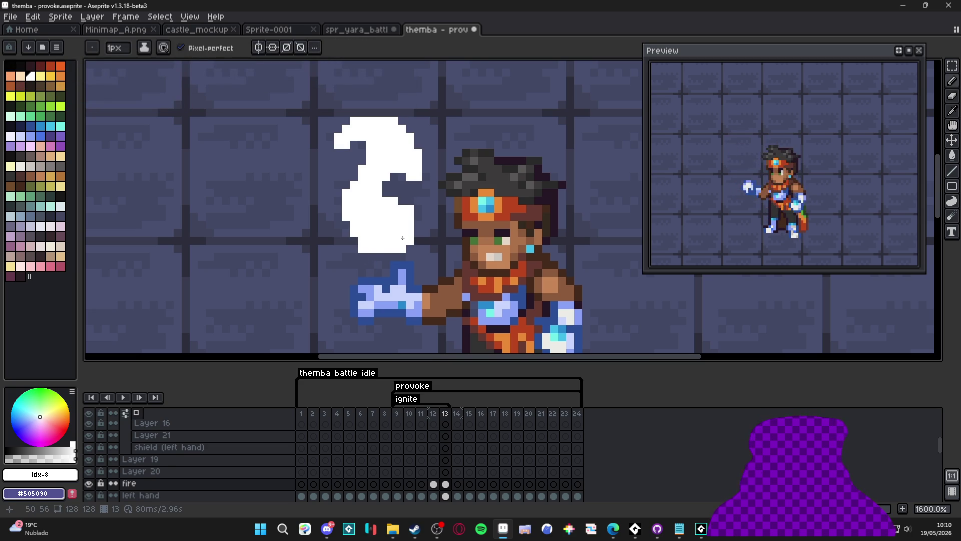
key("e")
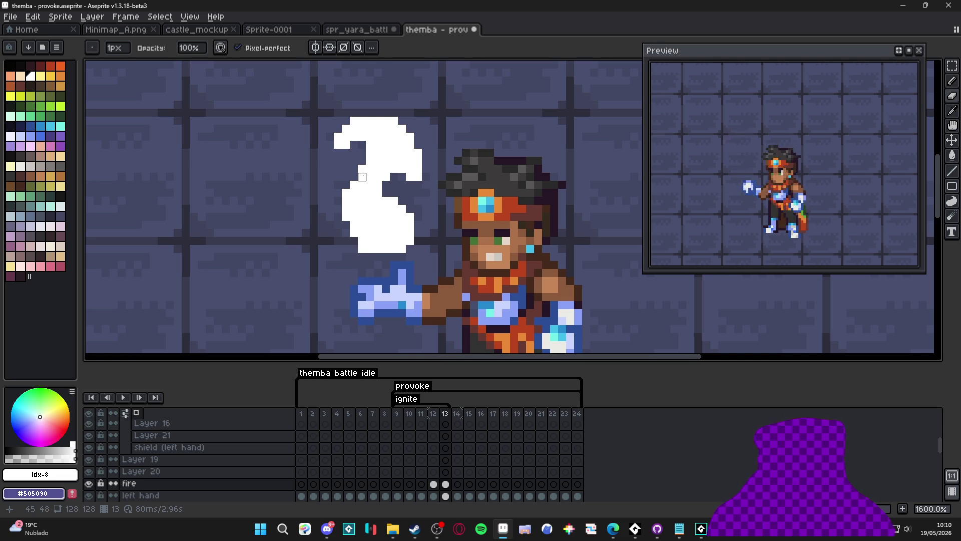
scroll(362, 177, "down", 4)
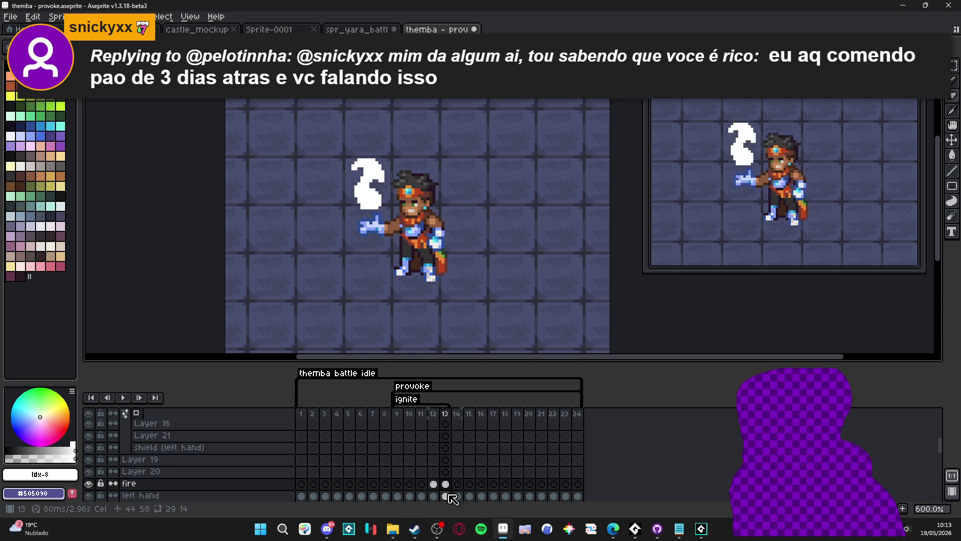
mouse_move(329, 527)
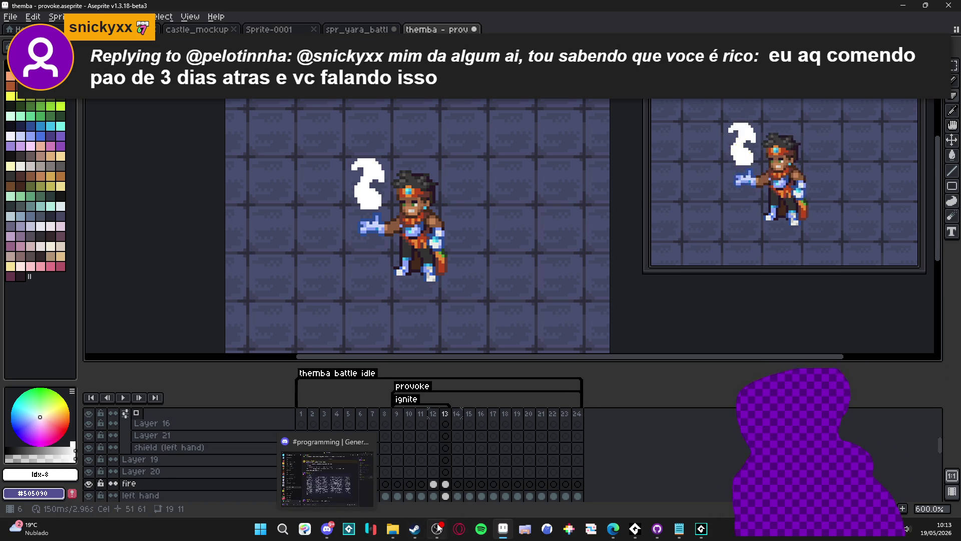
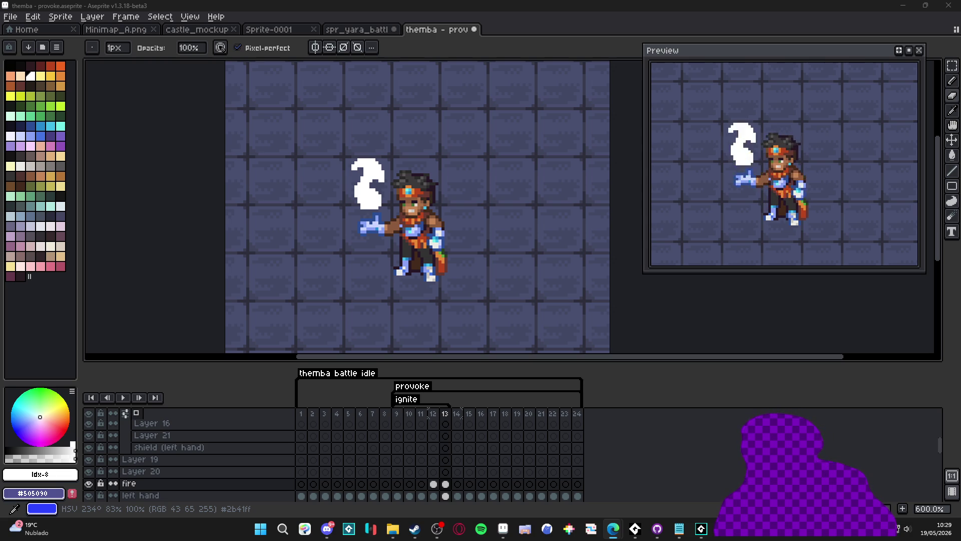
Step: Switch from Aseprite to the browser showing TikTok's 'cyberdeck' search results
key("alt+Tab")
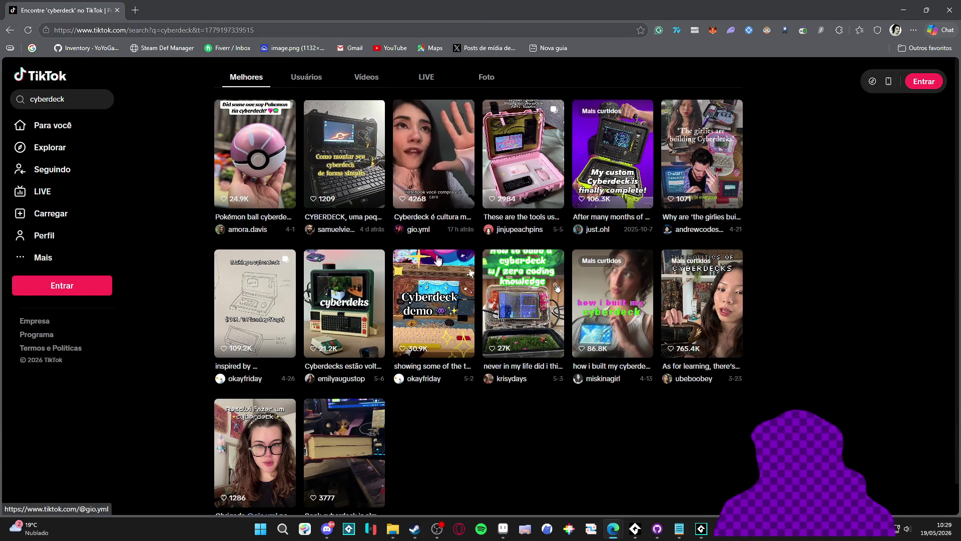
left_click(422, 302)
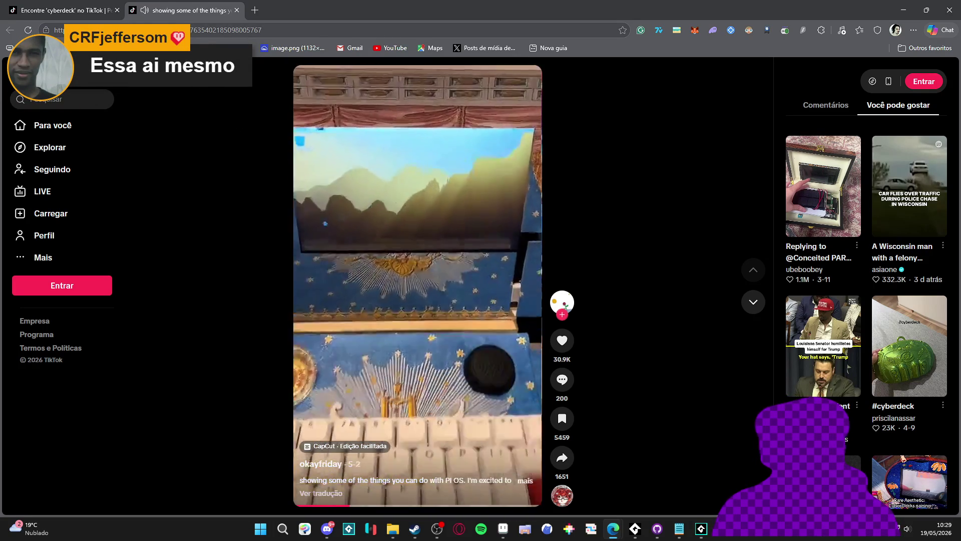
left_click(236, 11)
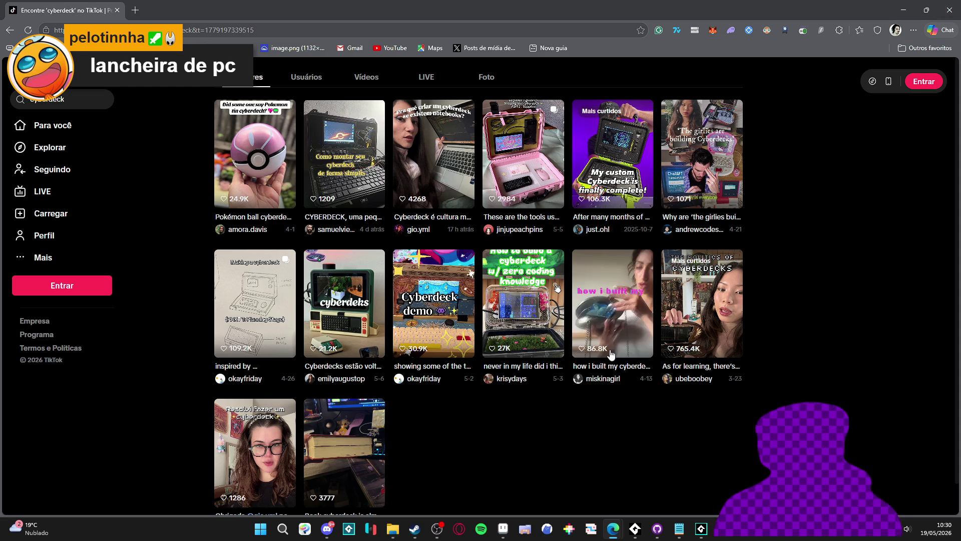
left_click(603, 333)
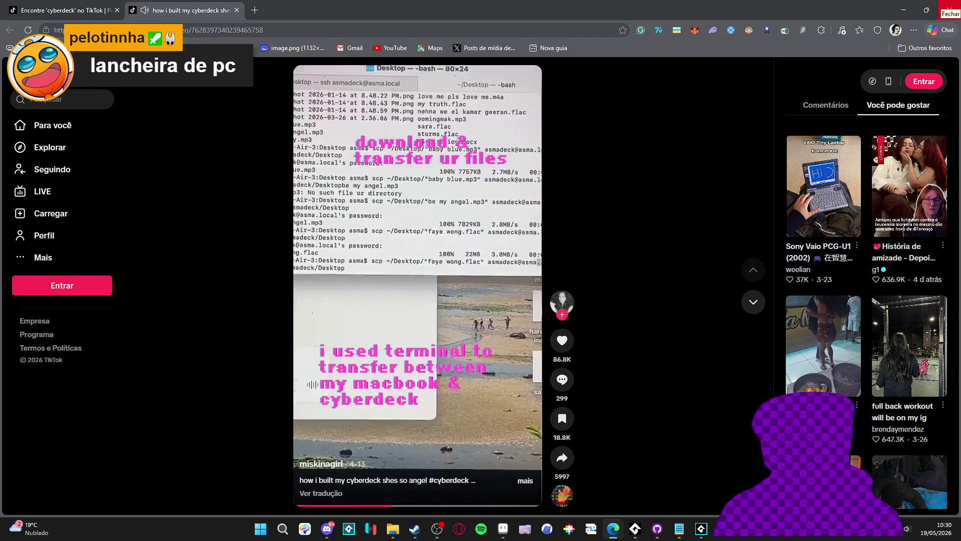
Step: Close the browser to return to Aseprite and go to frame 13
left_click(950, 8)
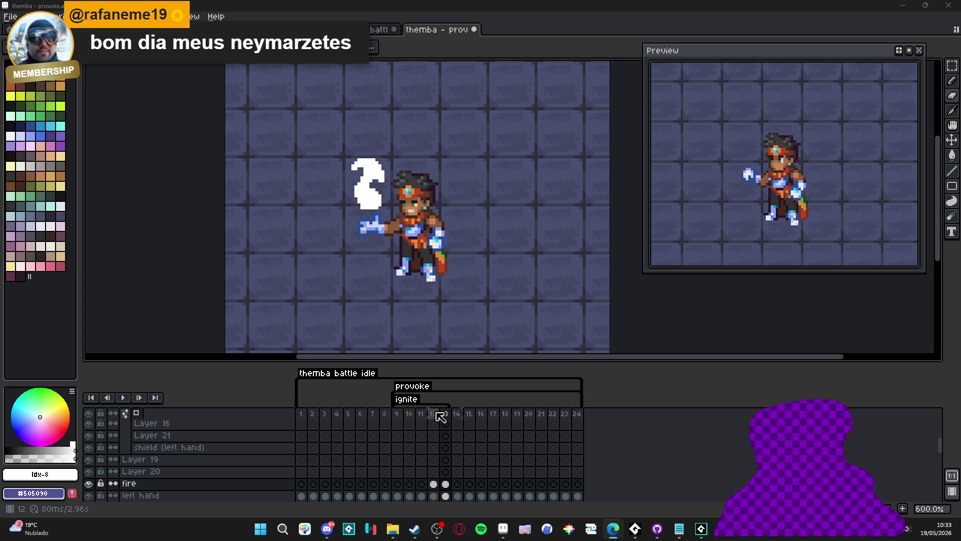
left_click(433, 413)
Step: Add frame 14 after frame 13, sketching white strokes on the flame, then undoing them
left_click(445, 414)
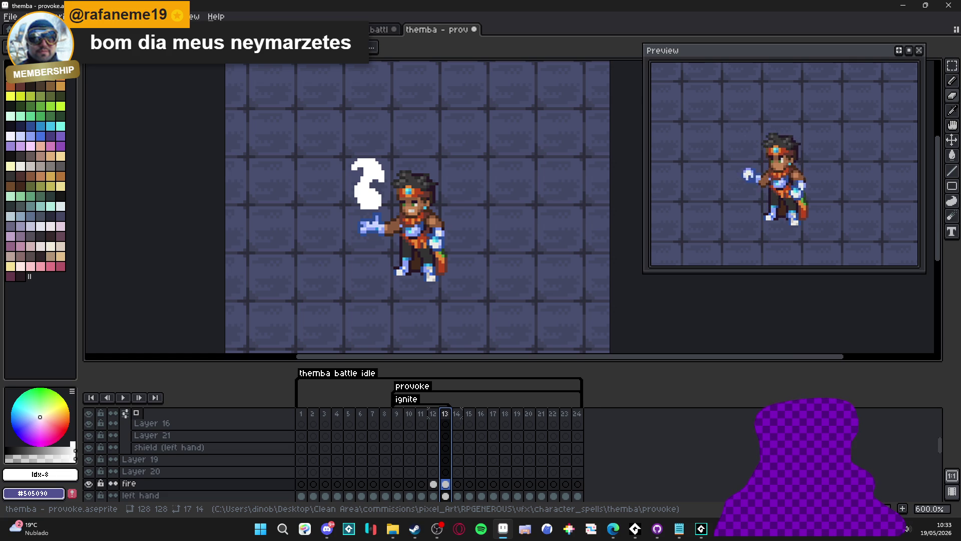
key("alt+n")
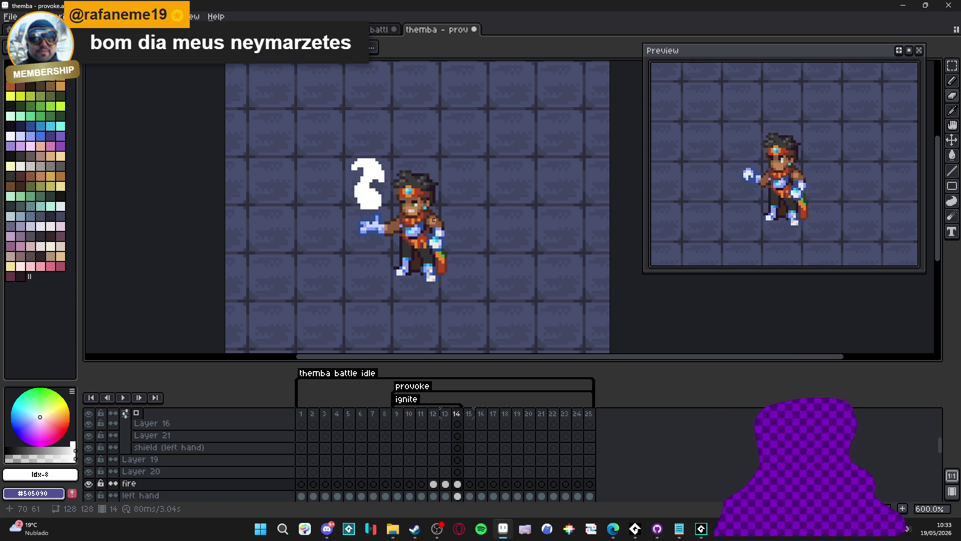
scroll(359, 171, "up", 1)
left_click_drag(360, 170, 385, 217)
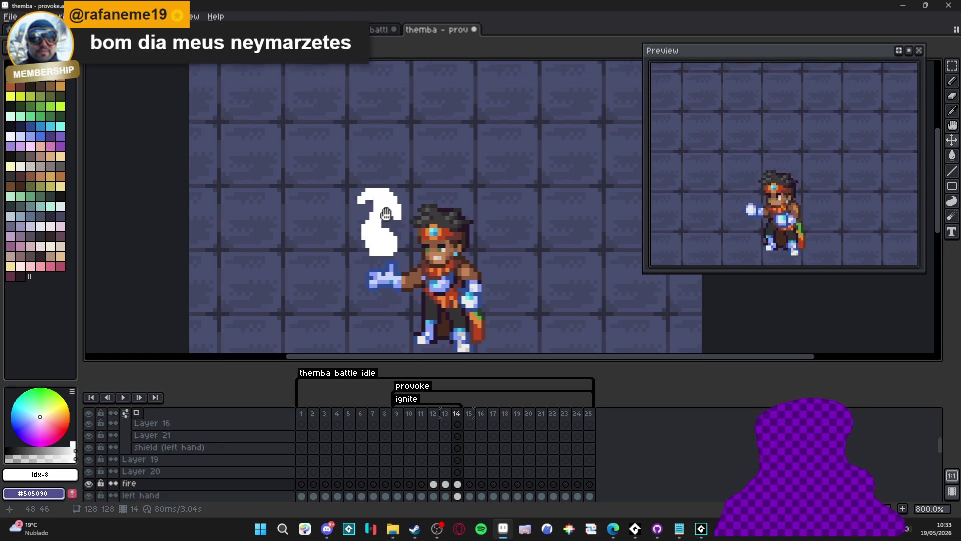
left_click(385, 216, "alt")
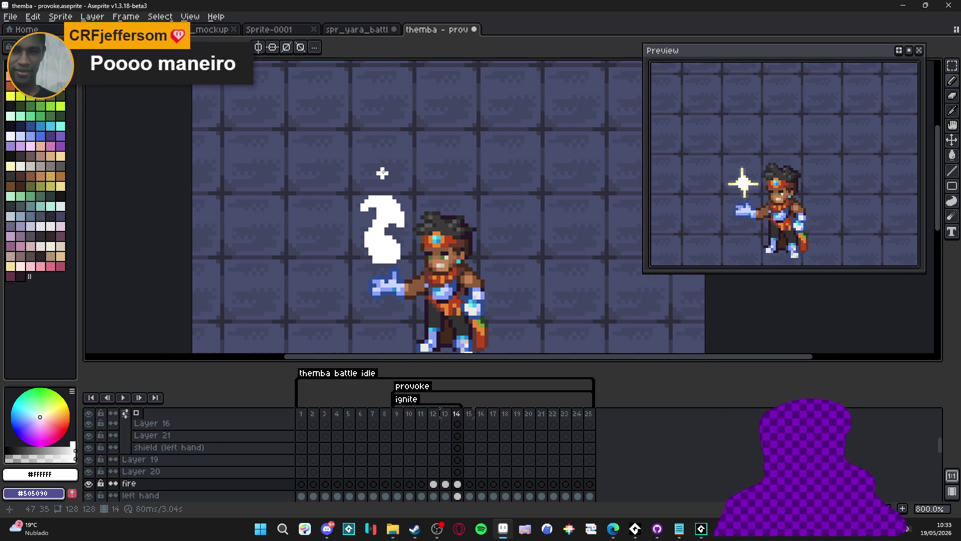
scroll(390, 161, "up", 2)
mouse_move(379, 140)
left_mouse_down()
mouse_move(351, 188)
mouse_move(370, 154)
mouse_move(393, 144)
mouse_move(384, 154)
left_mouse_up()
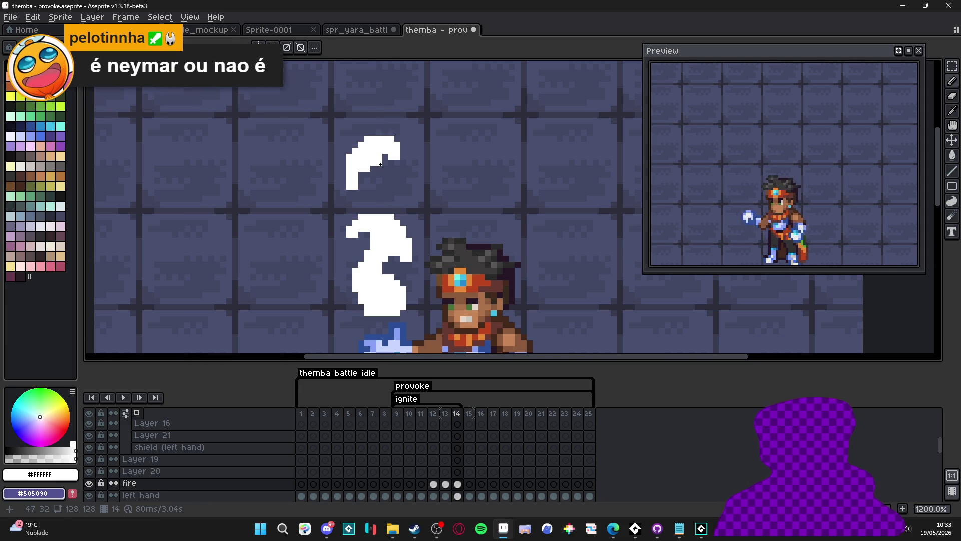
left_click_drag(373, 173, 384, 196)
key("ctrl+z")
key("ctrl+z")
key("ctrl+z")
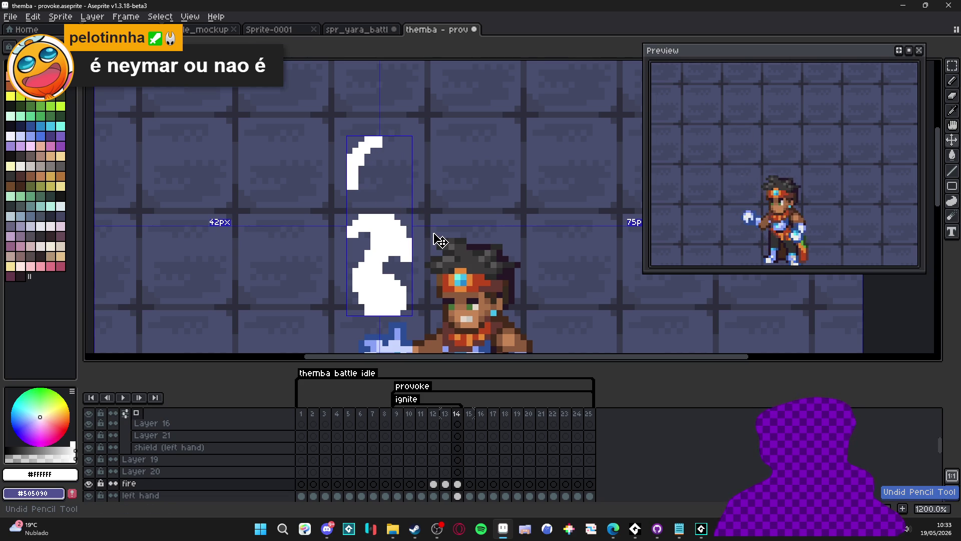
key("ctrl+z")
key("ctrl+z")
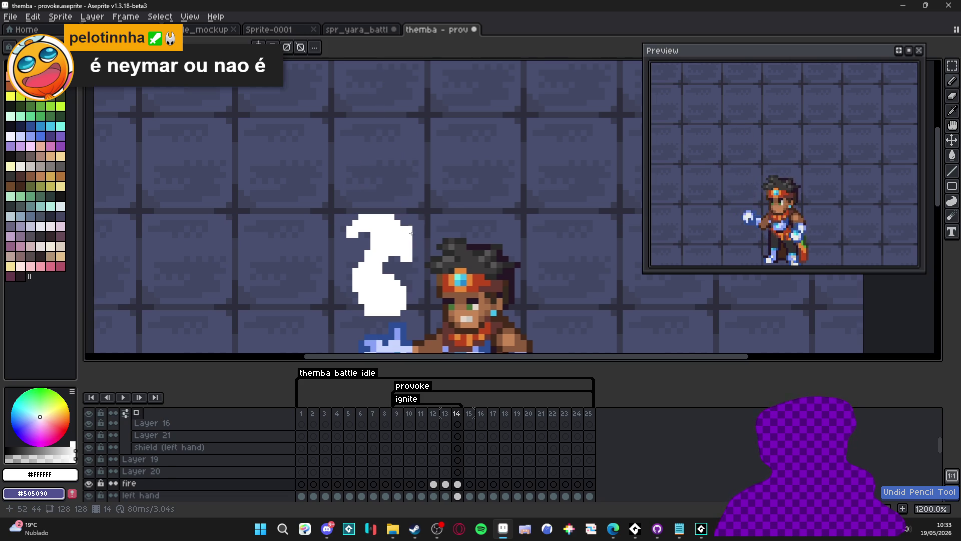
Step: Select the white flame with a rectangular marquee and stretch it upward into a tall curl
key("m")
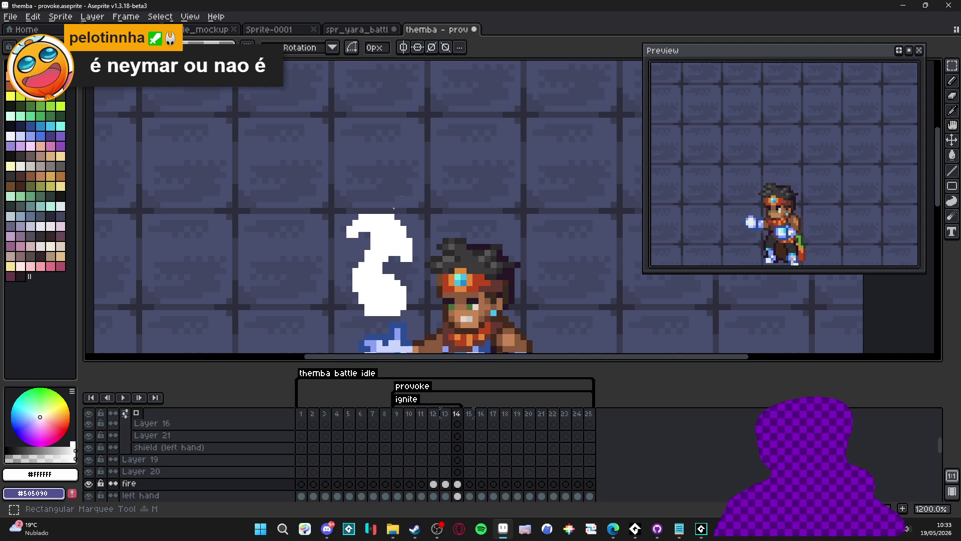
left_click_drag(415, 181, 346, 317)
left_click_drag(386, 184, 406, 72)
key("Return")
scroll(396, 117, "down", 1)
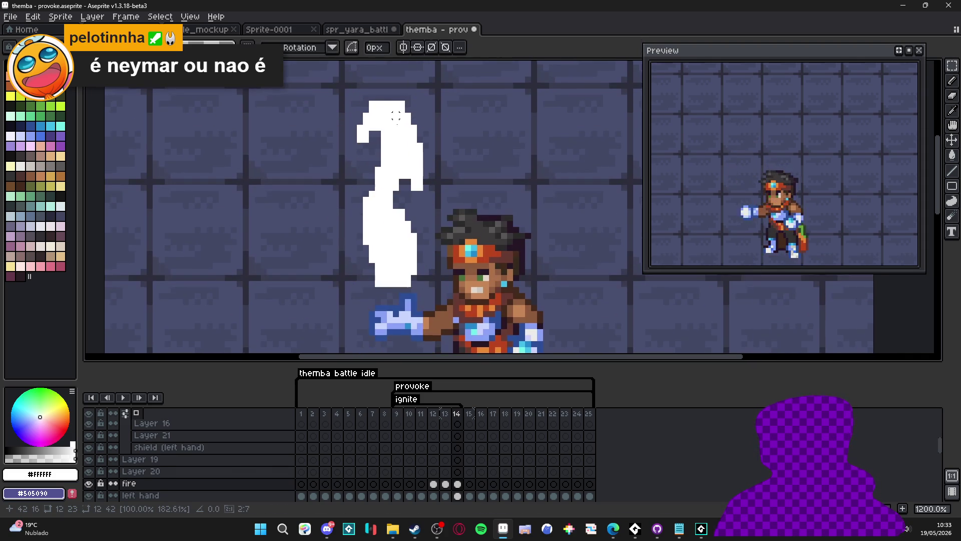
key("b")
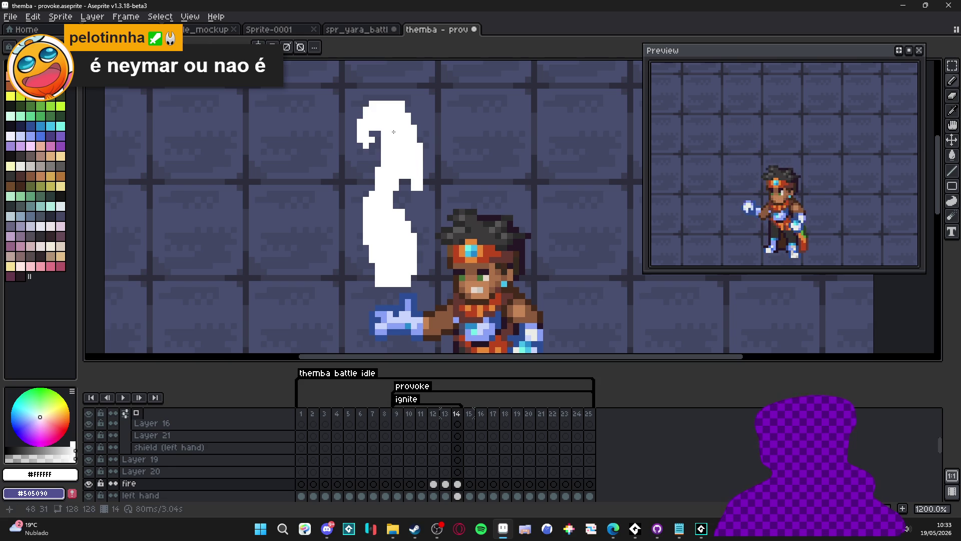
Step: Trim and fill pixels along the stretched flame's edges with pencil and eraser
right_click(383, 148)
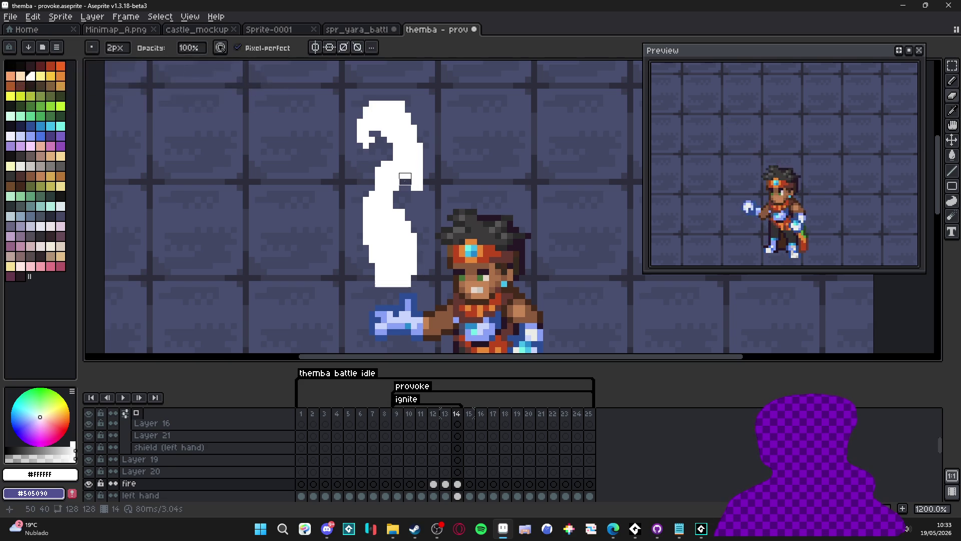
right_click(395, 184)
left_click_drag(375, 166, 372, 183)
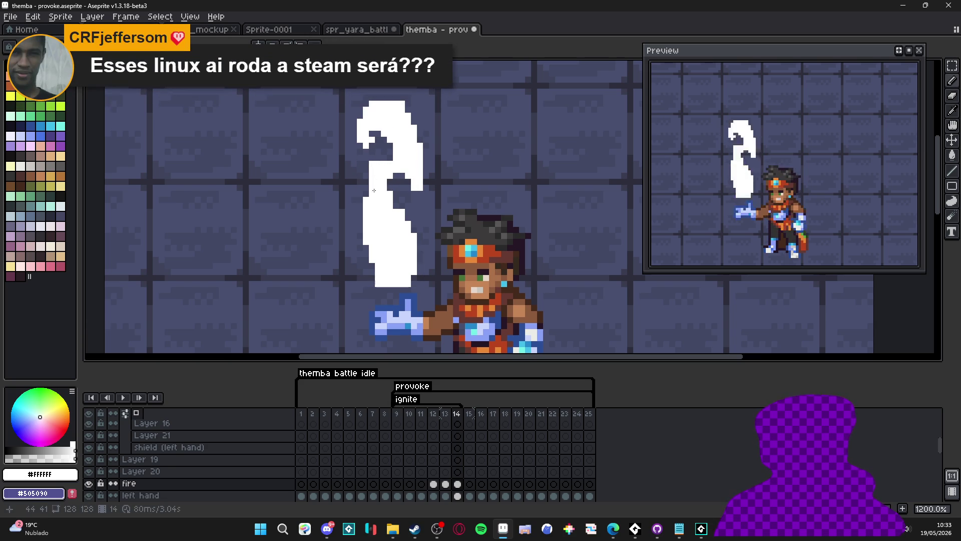
key("e")
left_click(360, 212)
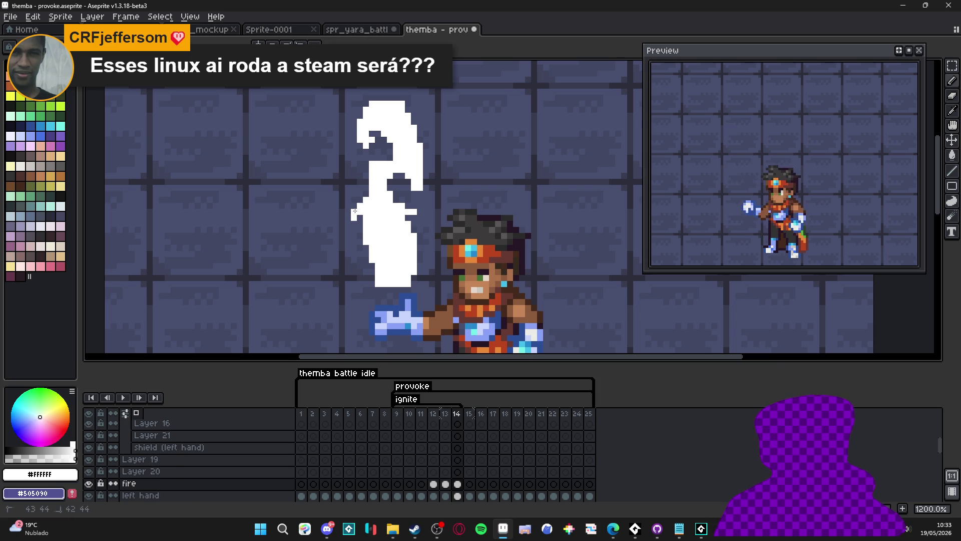
key("e")
left_click(370, 239)
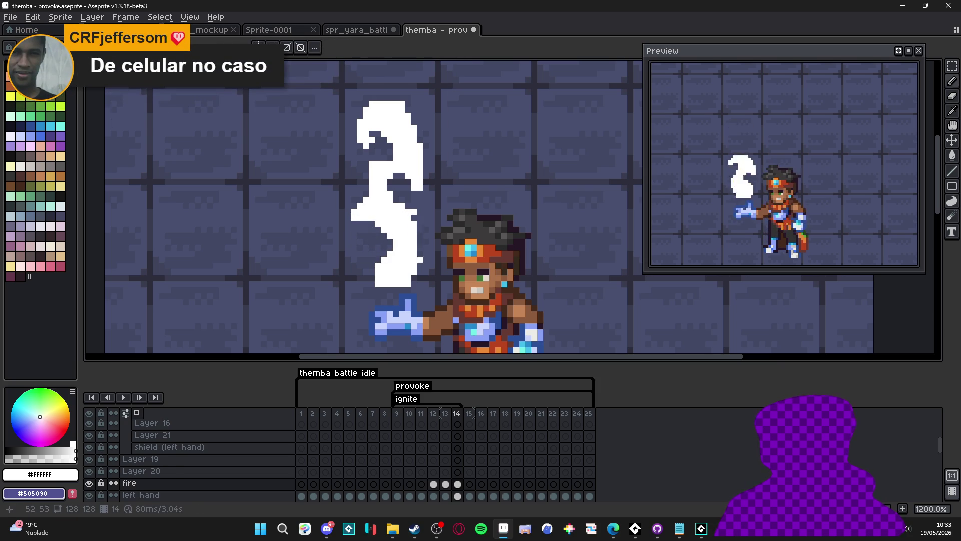
key("ctrl+z")
left_click_drag(418, 264, 396, 284)
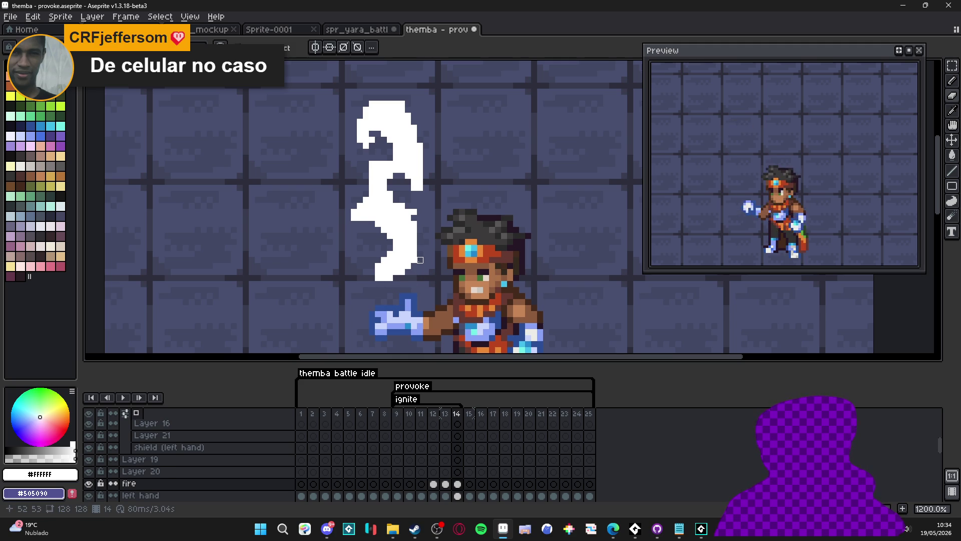
Step: Select frames 12 to 14 in the timeline and open their context menu
left_click(381, 228)
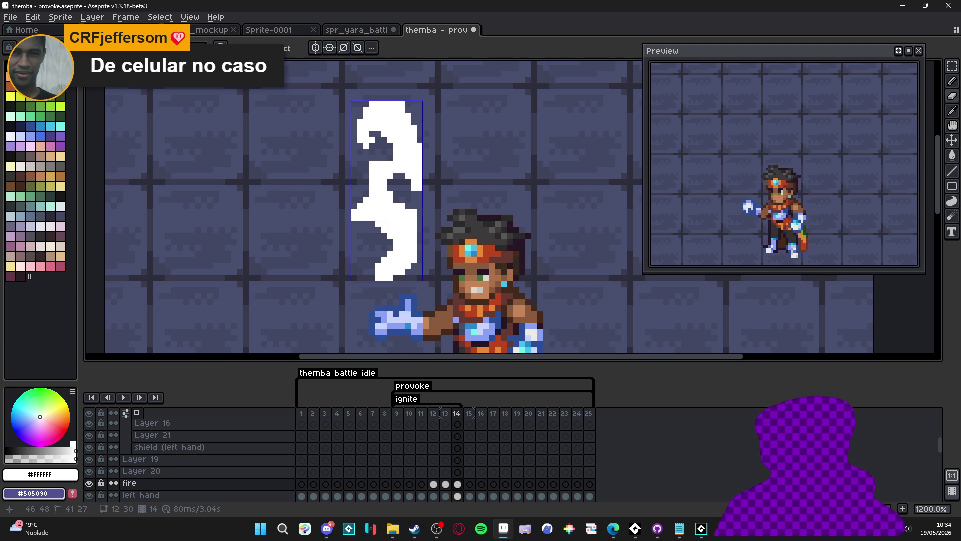
scroll(381, 228, "up", 2)
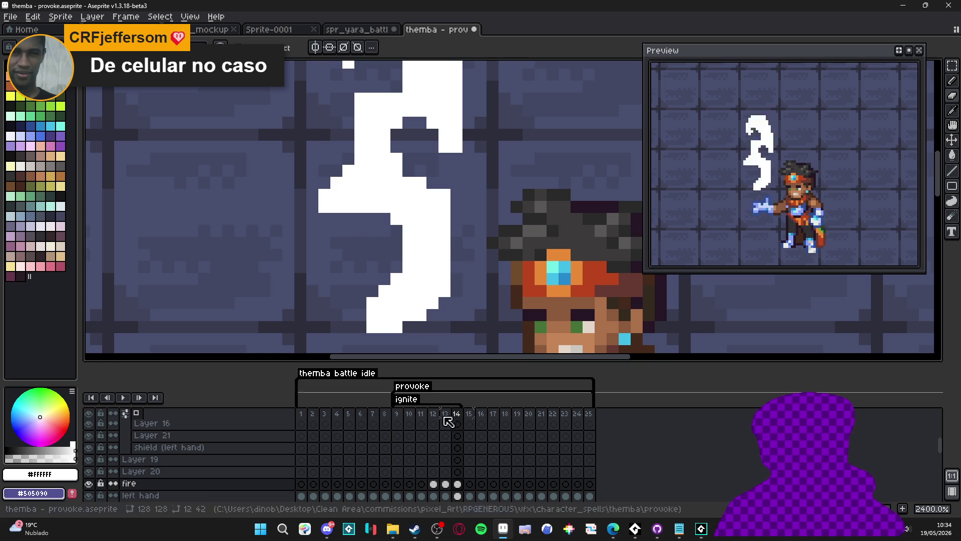
left_click_drag(456, 413, 433, 413)
right_click(433, 414)
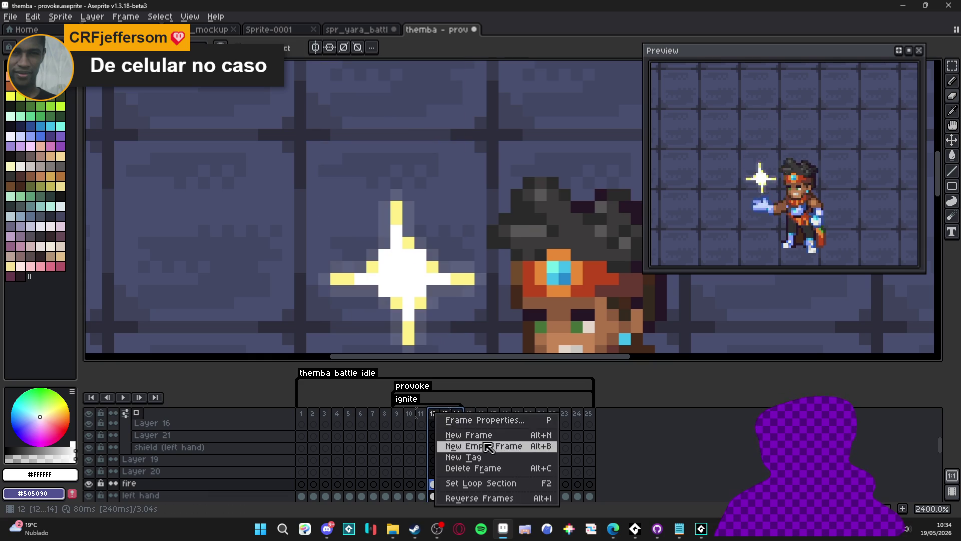
Step: Give frames 12–14 a 60 ms duration and check frame 12's value
left_click(440, 420)
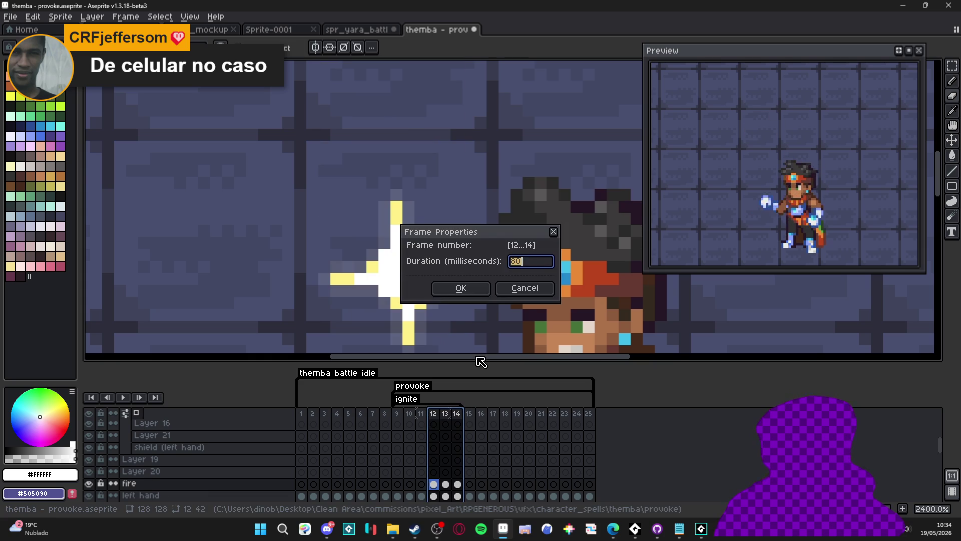
key("Return")
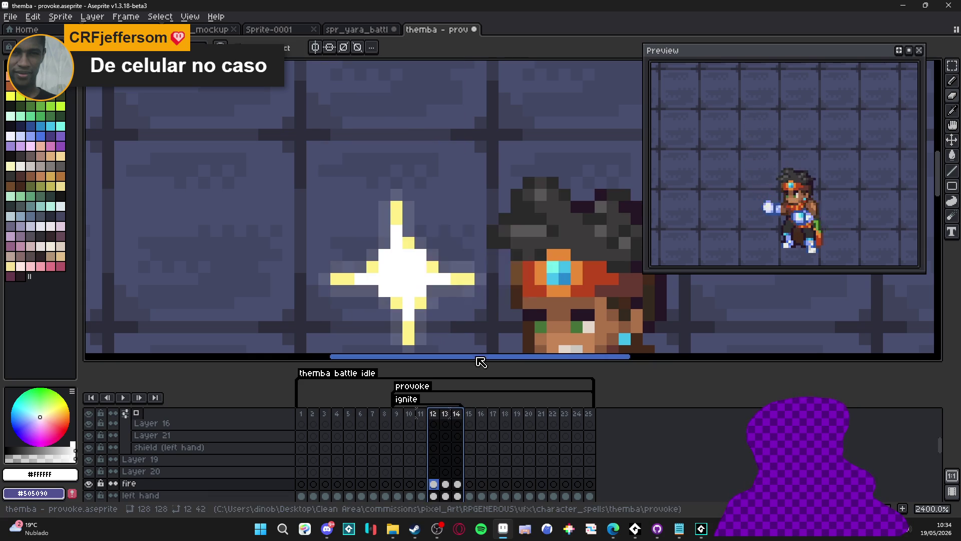
left_click(435, 415)
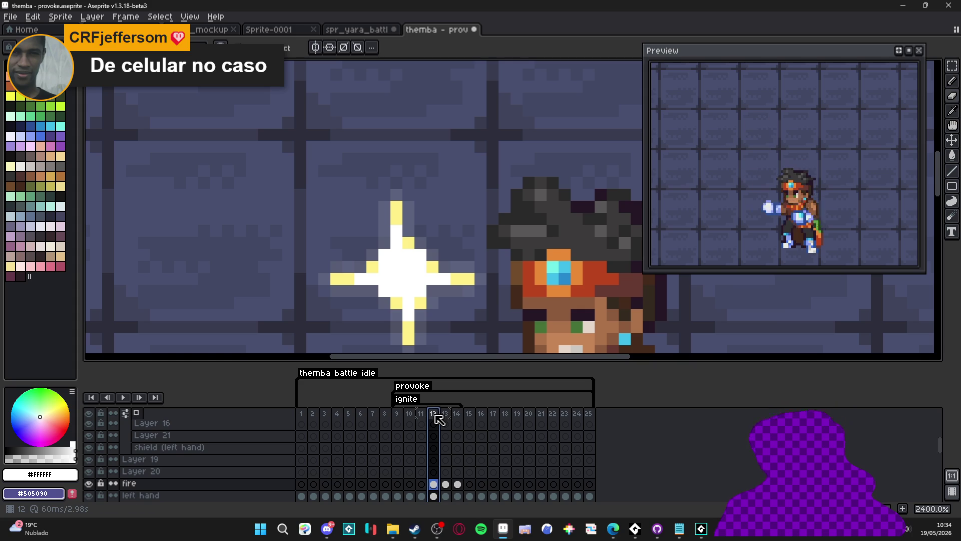
double_click(438, 414)
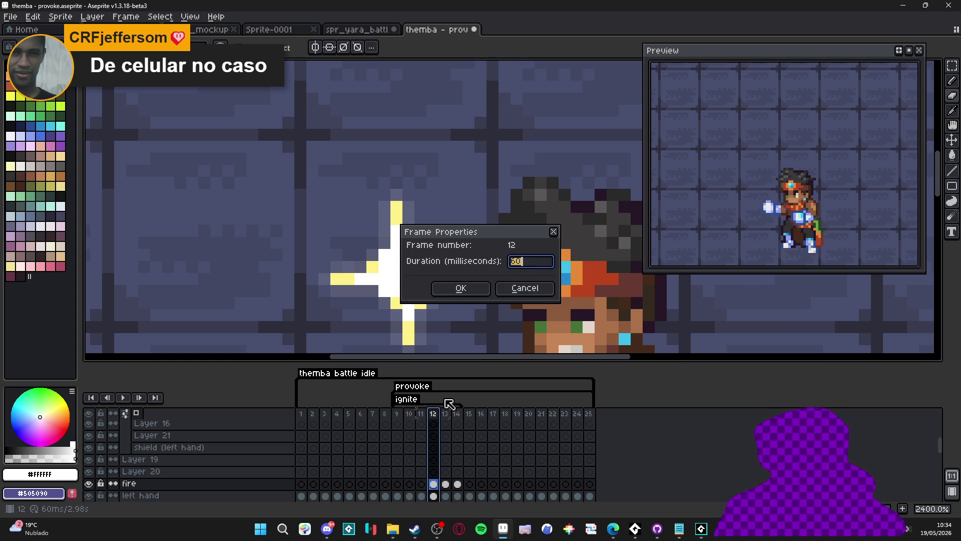
Step: Confirm frames 13 and 14 also last 60 ms, then return to frame 13
left_click(525, 288)
double_click(445, 415)
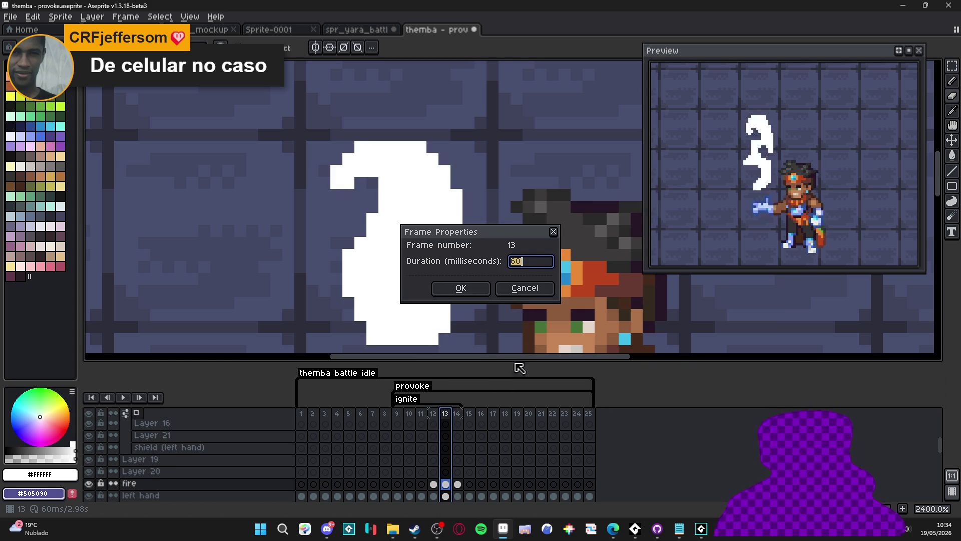
left_click(523, 288)
double_click(457, 414)
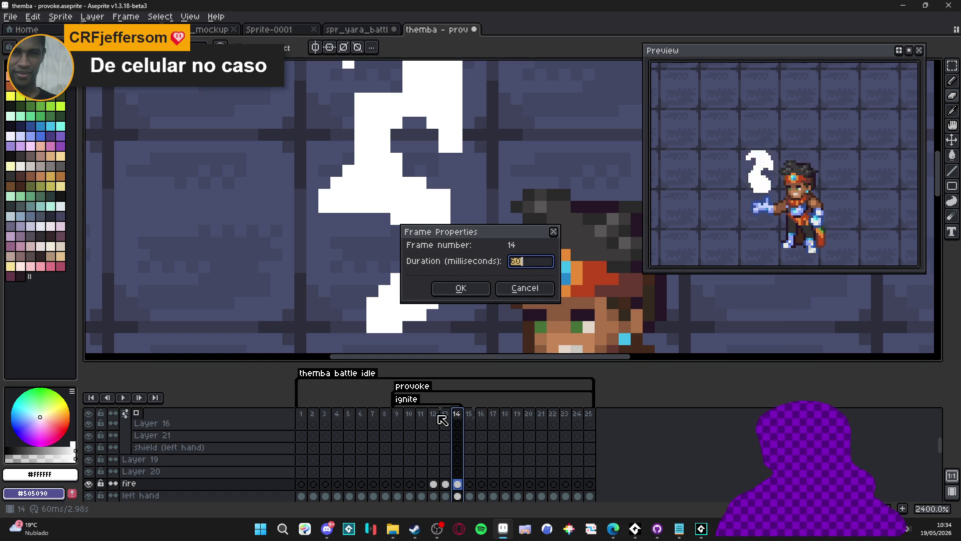
left_click(525, 289)
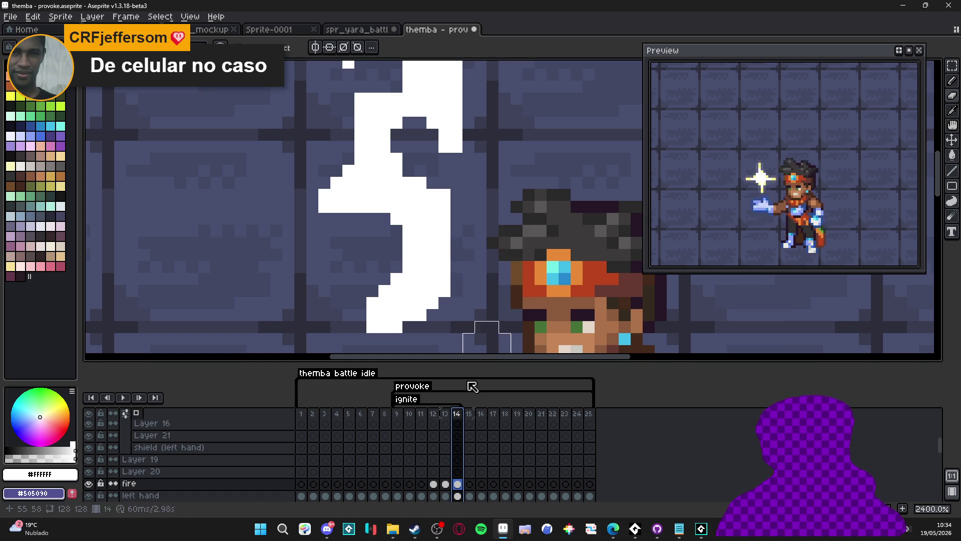
left_click(434, 414)
left_click(445, 415)
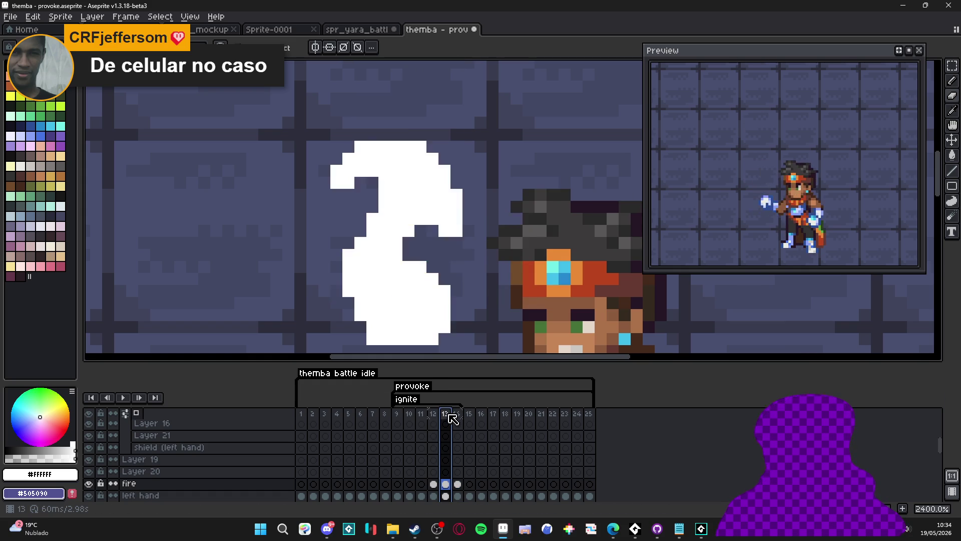
scroll(428, 248, "down", 5)
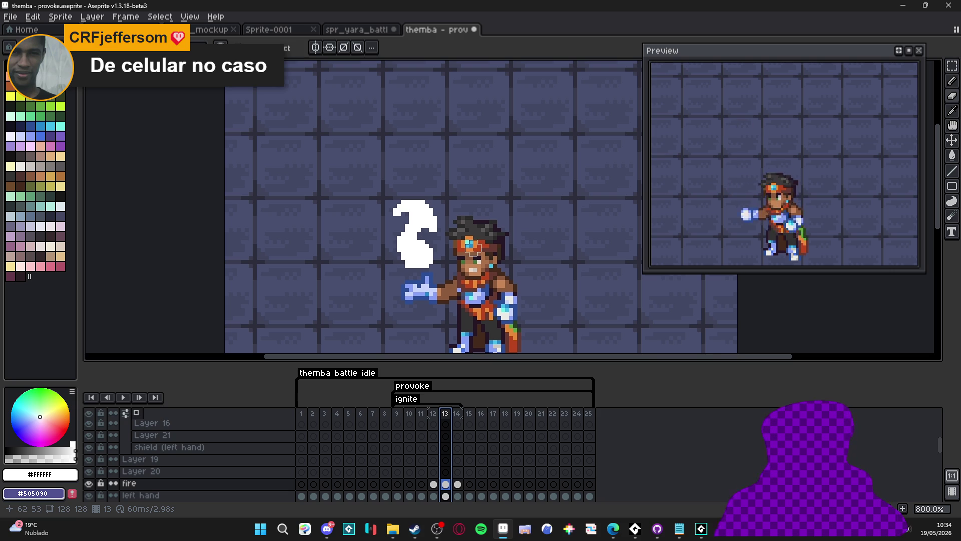
Step: Flip between frames 12, 13 and 14 to compare the flames, settling on frame 14
left_click(431, 414)
left_click(446, 413)
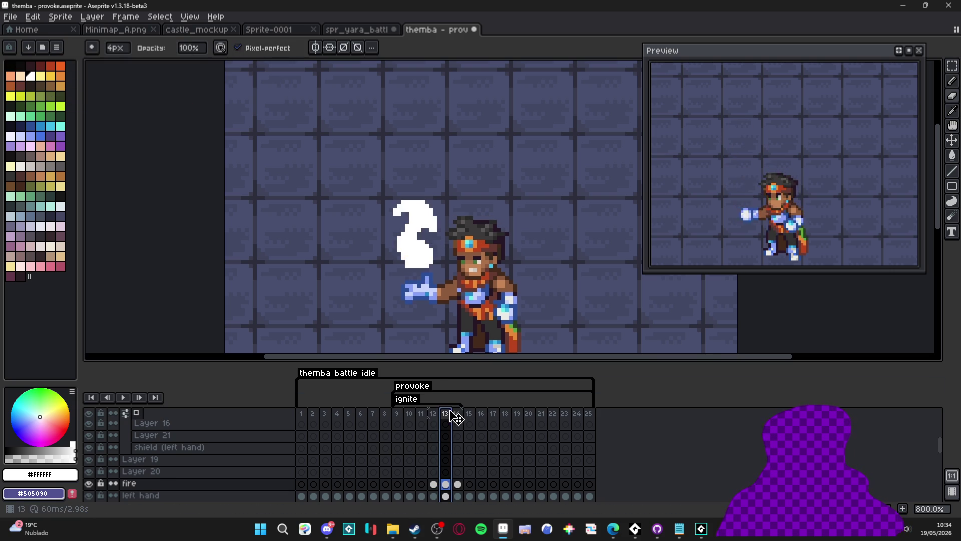
left_click(457, 413)
left_click(445, 413)
left_click(457, 414)
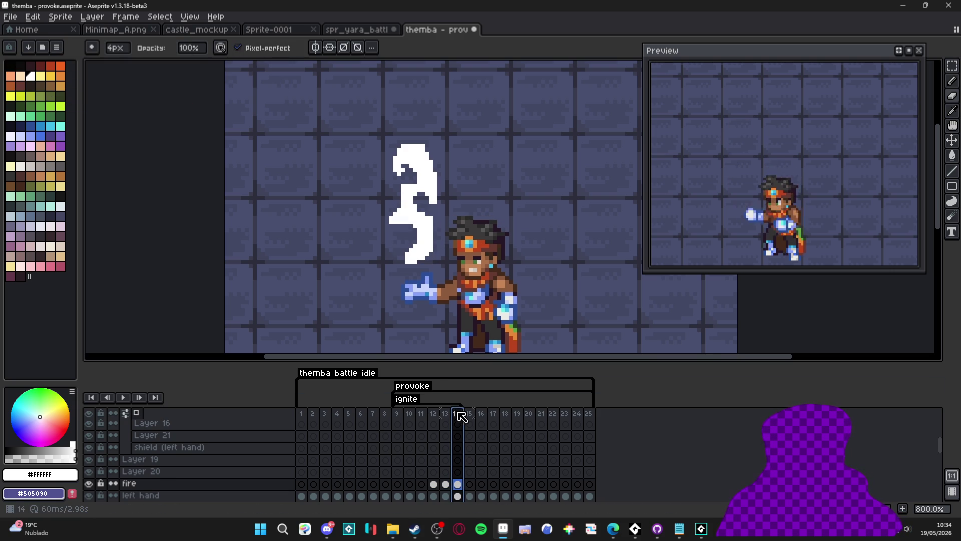
scroll(368, 205, "up", 3)
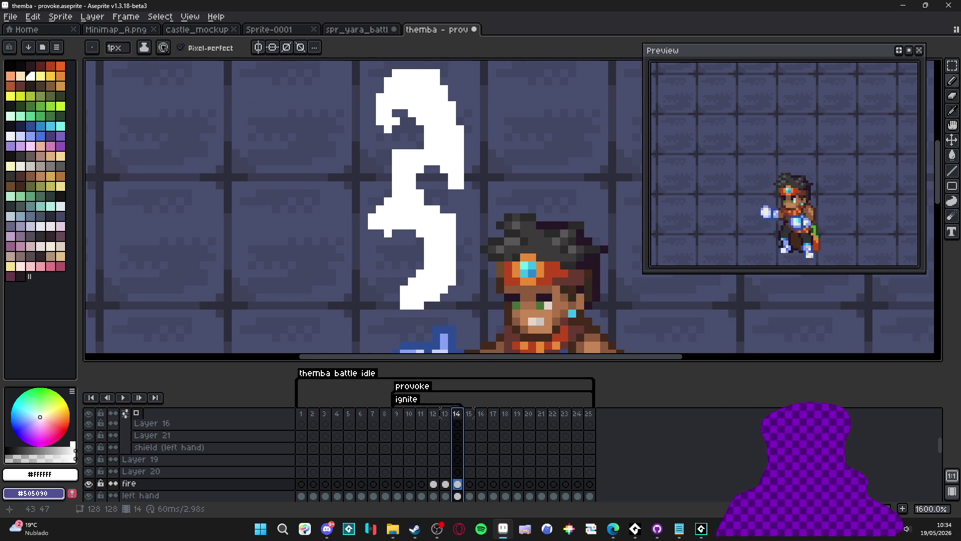
Step: Erase stray pixels and add white pixels along frame 14's flame edges with a 1px eraser
key("e")
key("minus")
key("minus")
key("minus")
left_click_drag(372, 218, 396, 233)
key("b")
left_click(380, 233)
left_click(386, 249)
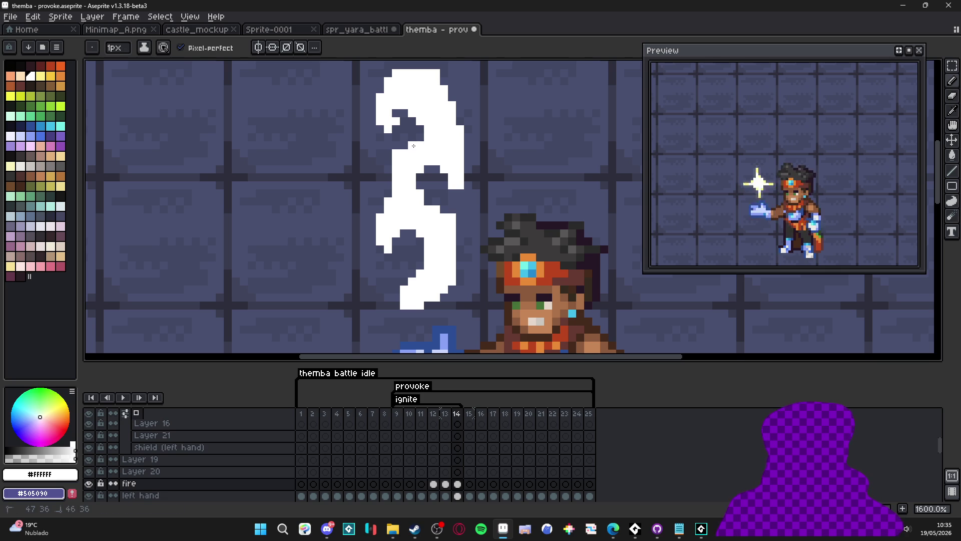
key("e")
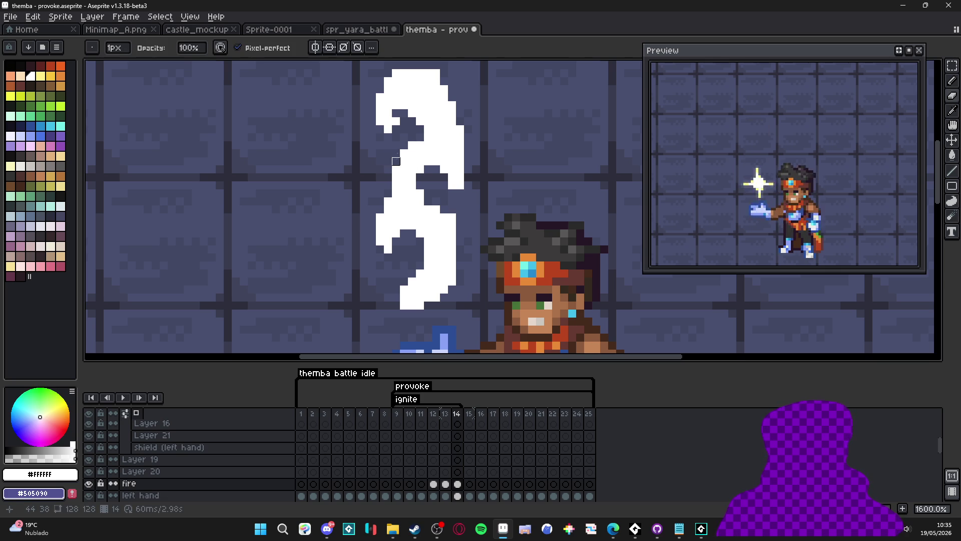
left_click(405, 106)
left_click(412, 113)
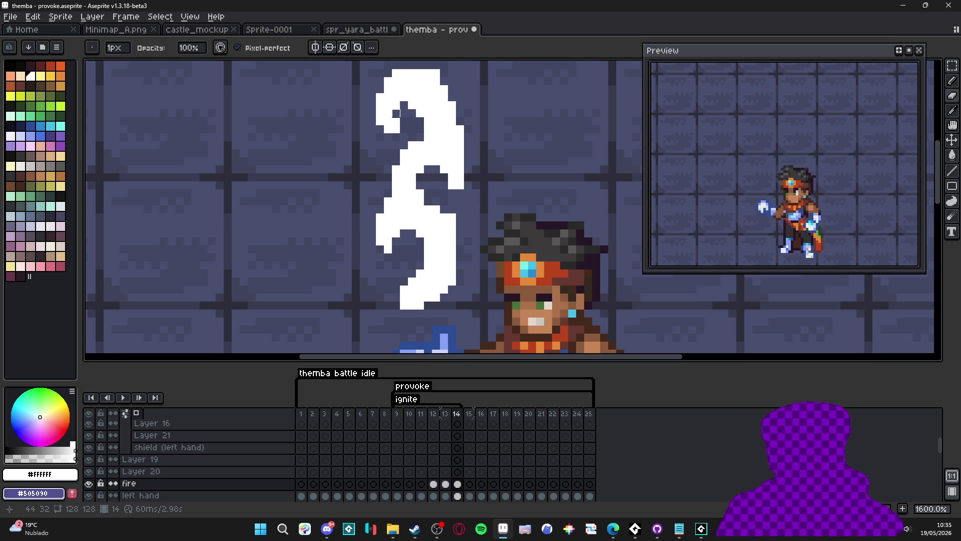
key("b")
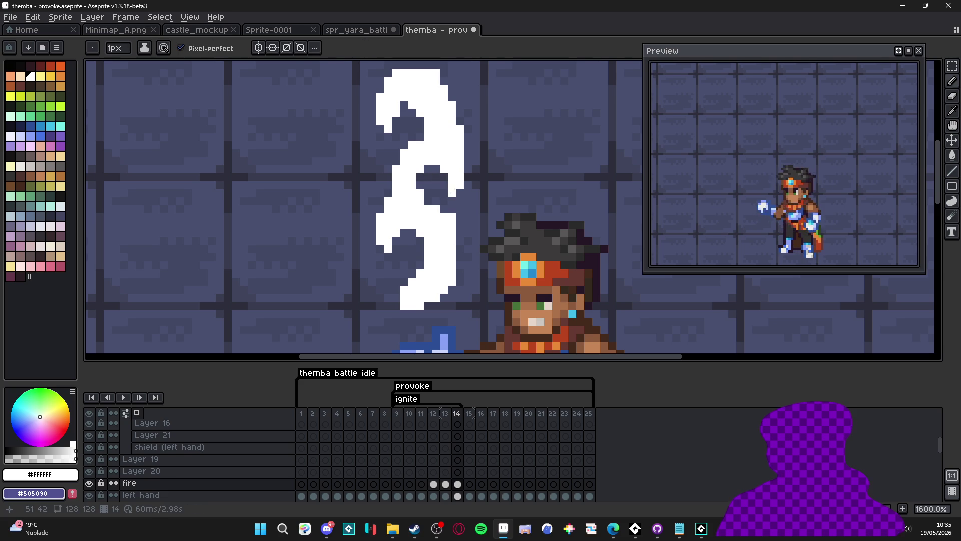
key("e")
left_click_drag(452, 225, 453, 217)
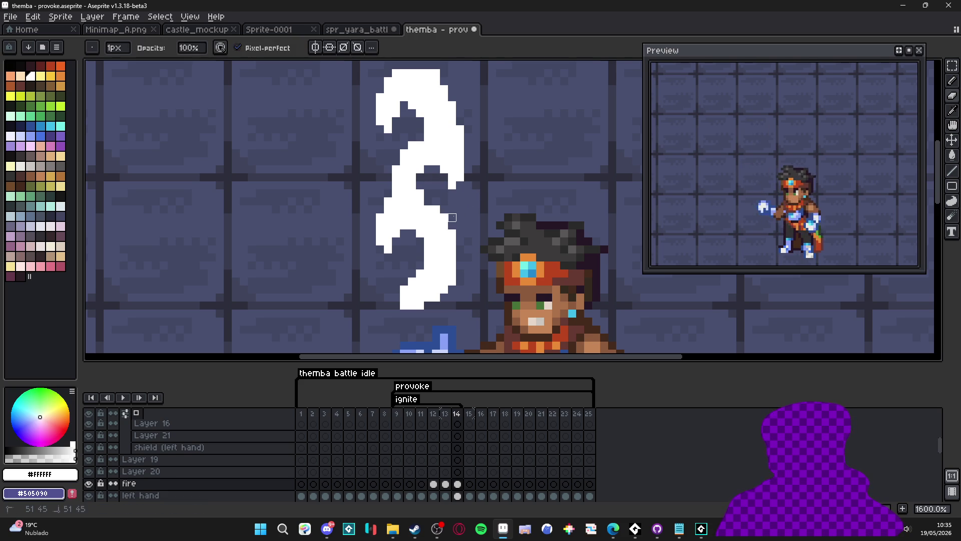
key("b")
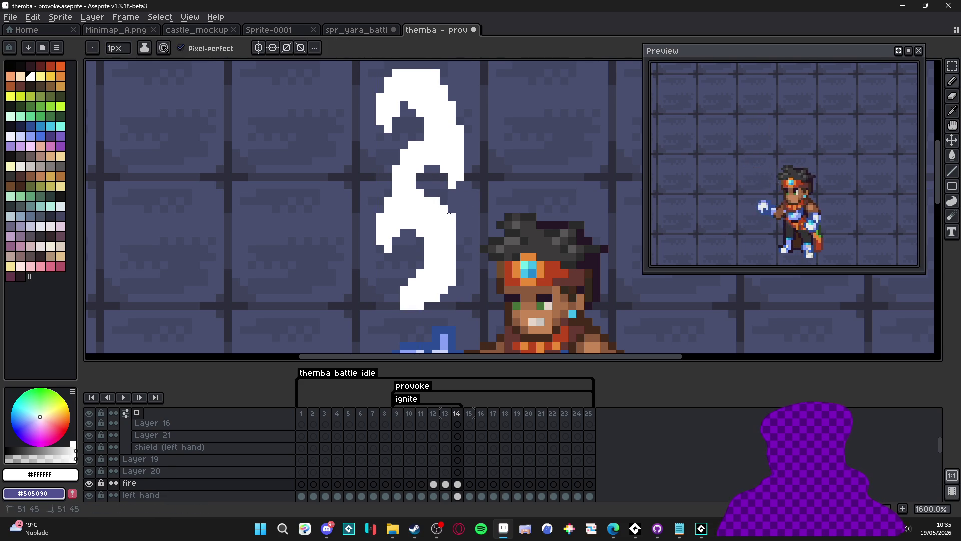
Step: Add two white pixels beneath the flame's bottom edge
scroll(443, 226, "down", 3)
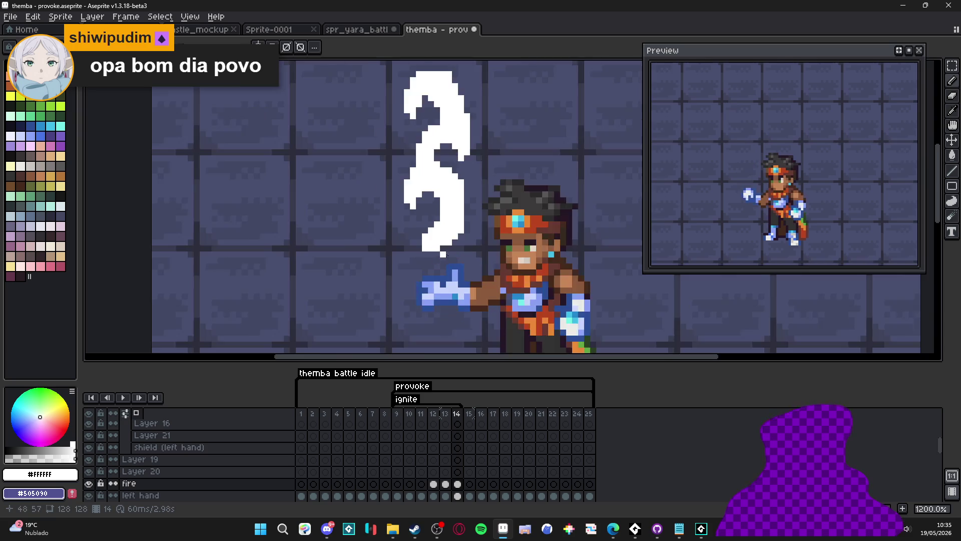
scroll(450, 242, "up", 3)
key("e")
key("b")
left_click_drag(413, 254, 423, 254)
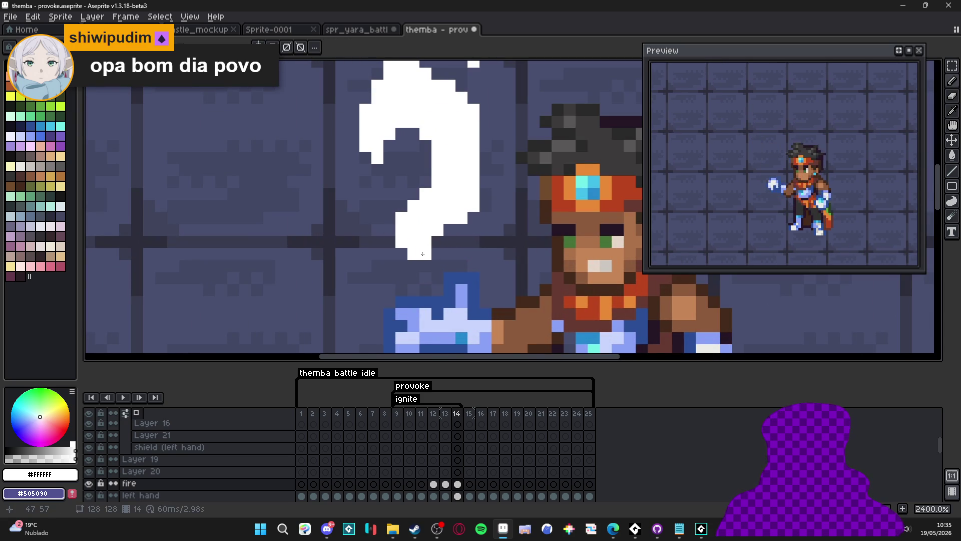
scroll(420, 219, "down", 3)
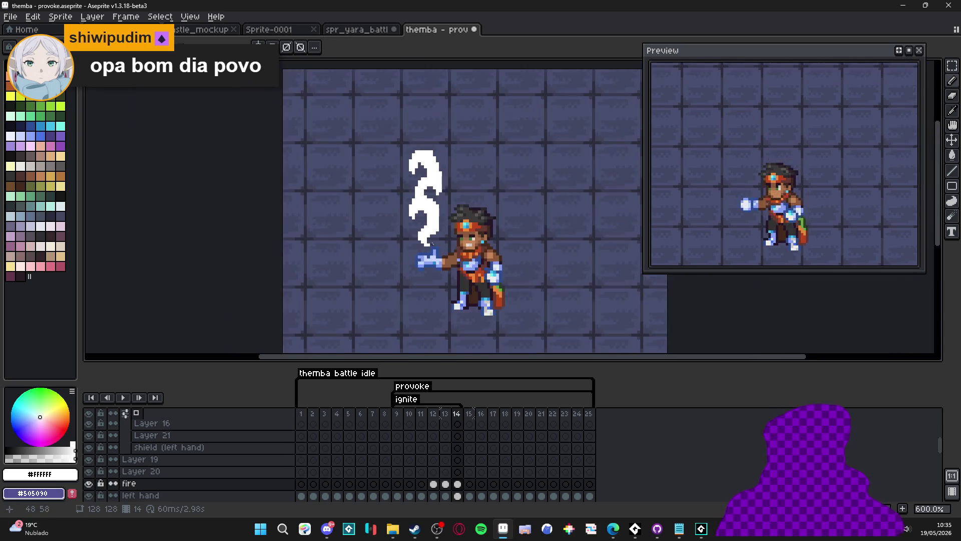
scroll(423, 222, "up", 3)
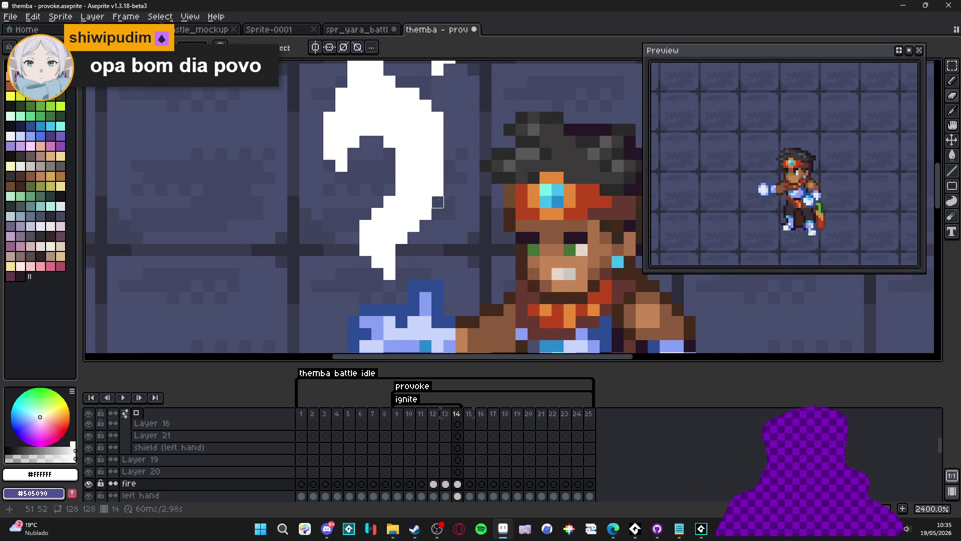
scroll(437, 202, "down", 3)
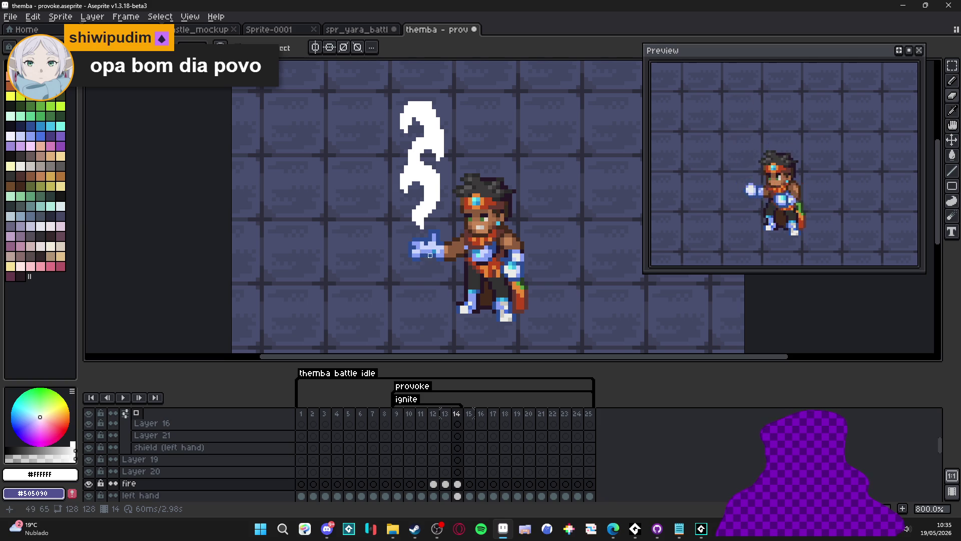
Step: Compare with frame 13, then add a new frame 15 after frame 14
left_click(445, 417)
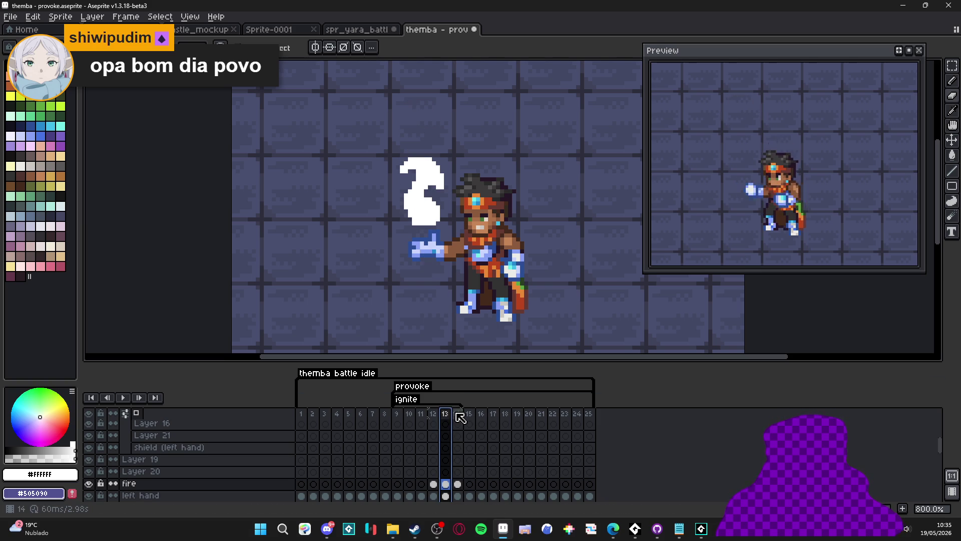
left_click(460, 416)
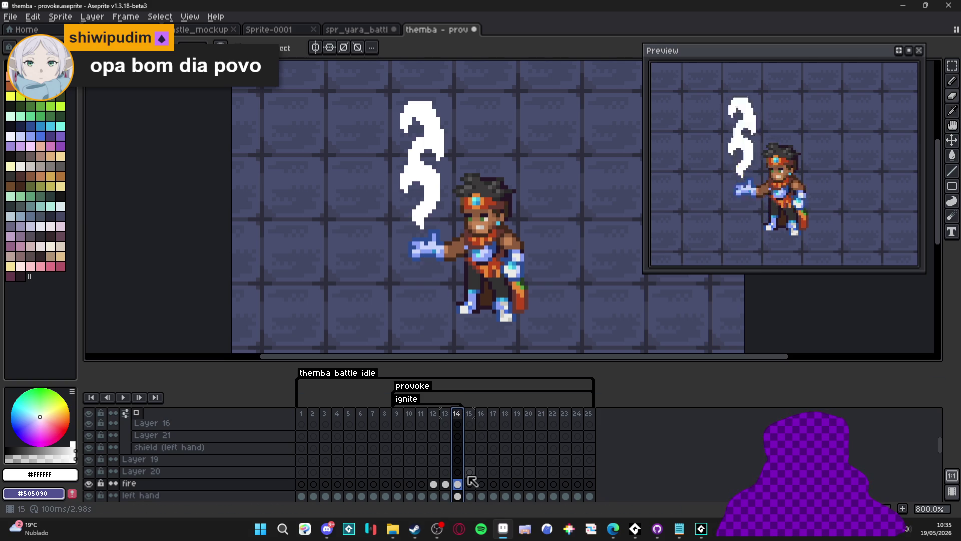
key("alt+n")
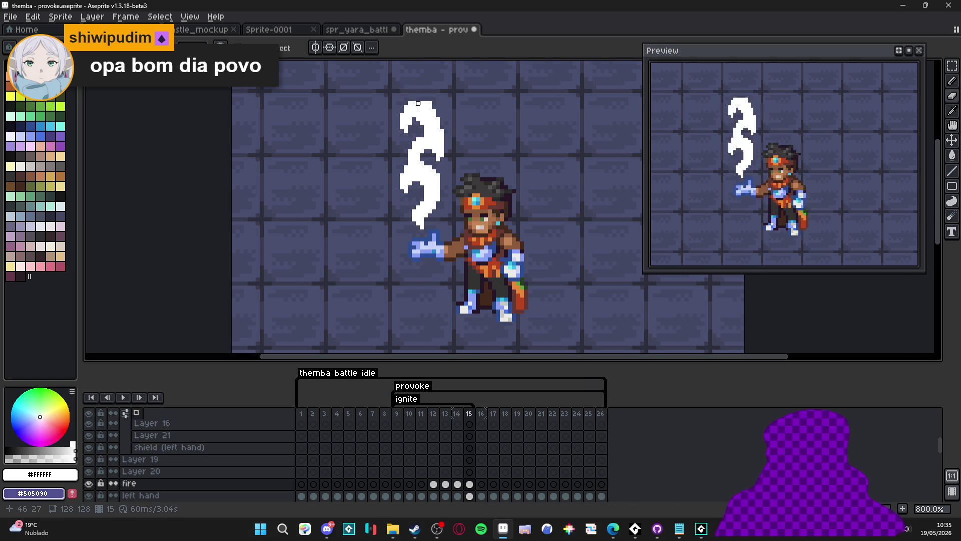
Step: Select frame 15's flame with a rectangular marquee and move it up three pixels
scroll(423, 130, "up", 2)
key("v")
scroll(427, 139, "down", 1)
key("m")
left_click_drag(451, 102, 394, 234)
scroll(423, 225, "up", 5)
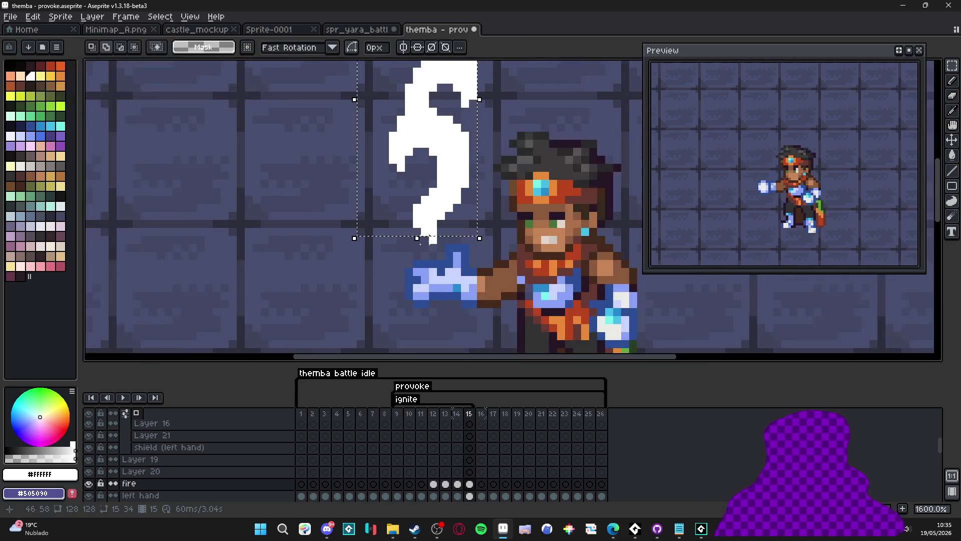
scroll(420, 220, "down", 3)
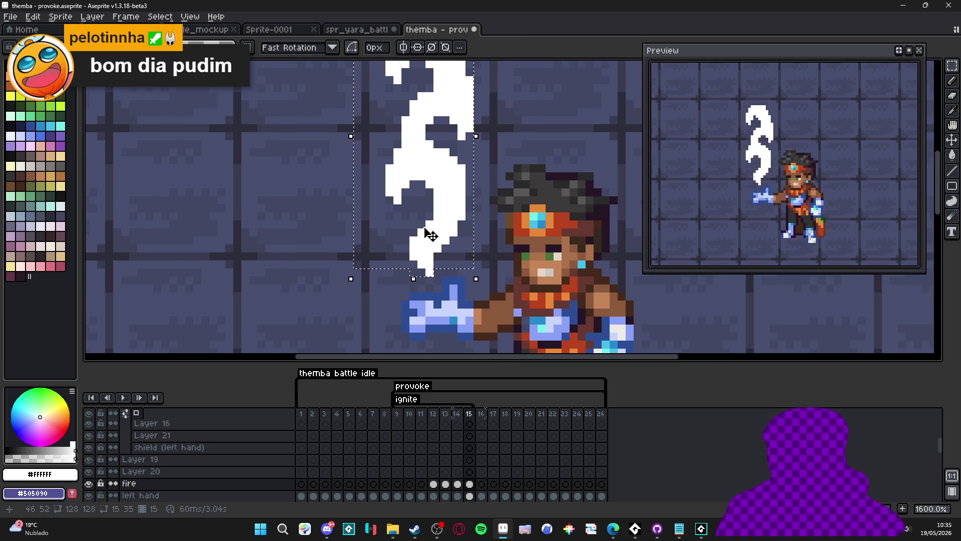
left_click(453, 237)
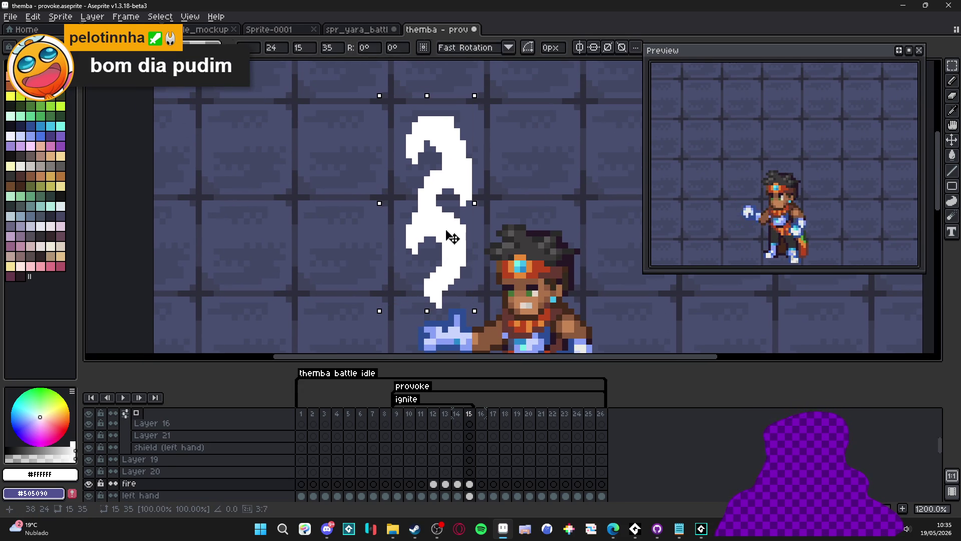
left_click_drag(453, 232, 450, 218)
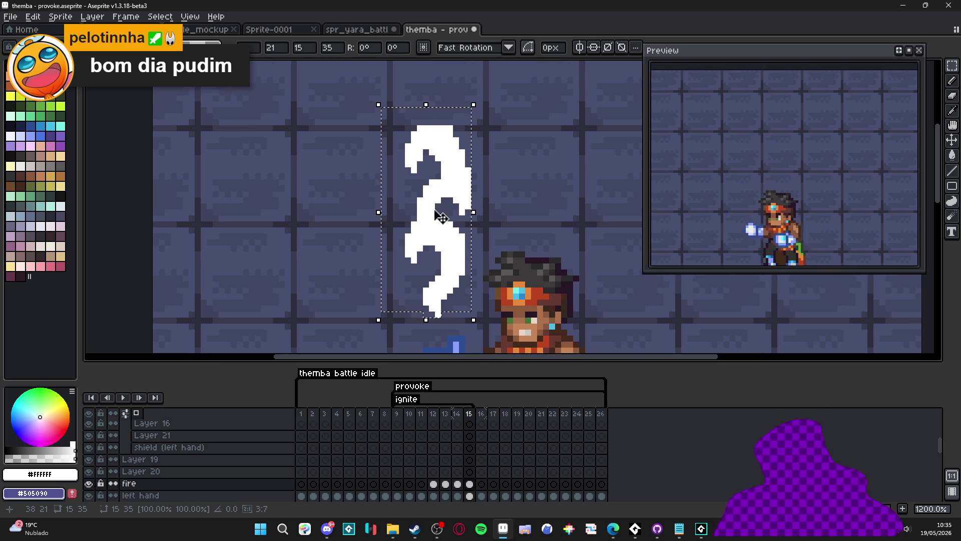
key("e")
Step: Enlarge the flame's inner hole and thicken its left edge and top tip with white
scroll(428, 165, "up", 3)
left_click(425, 173)
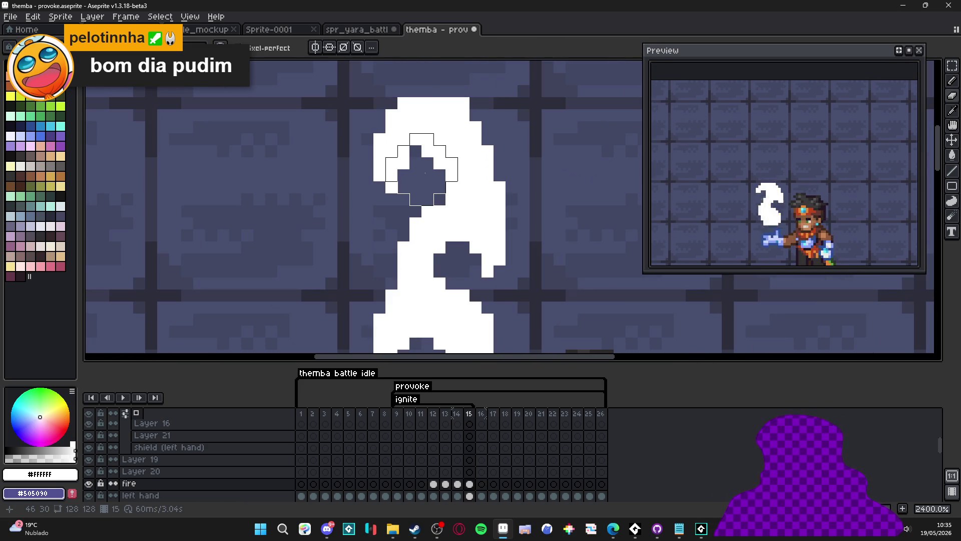
mouse_move(427, 173)
left_mouse_down()
mouse_move(422, 159)
mouse_move(433, 165)
left_mouse_up()
key("b")
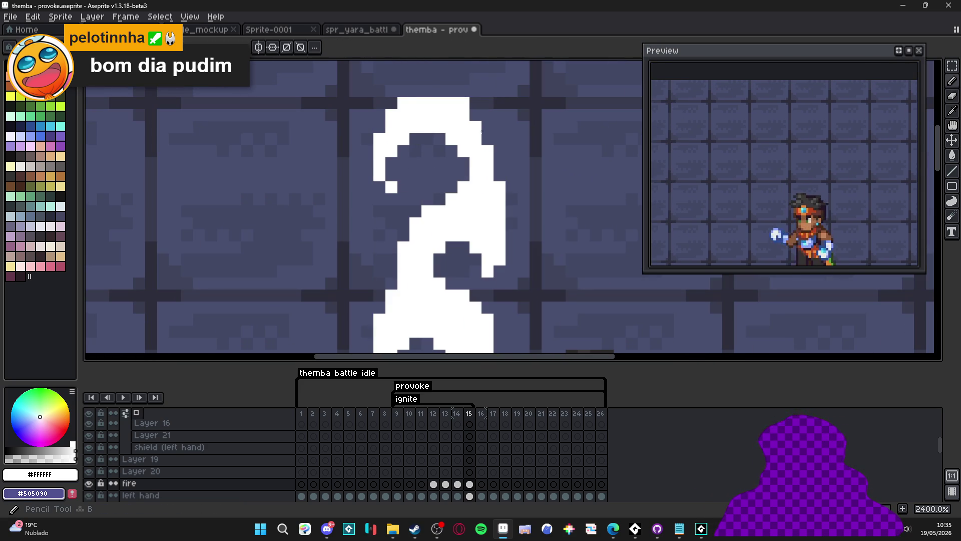
left_click_drag(379, 119, 372, 175)
left_click(403, 187)
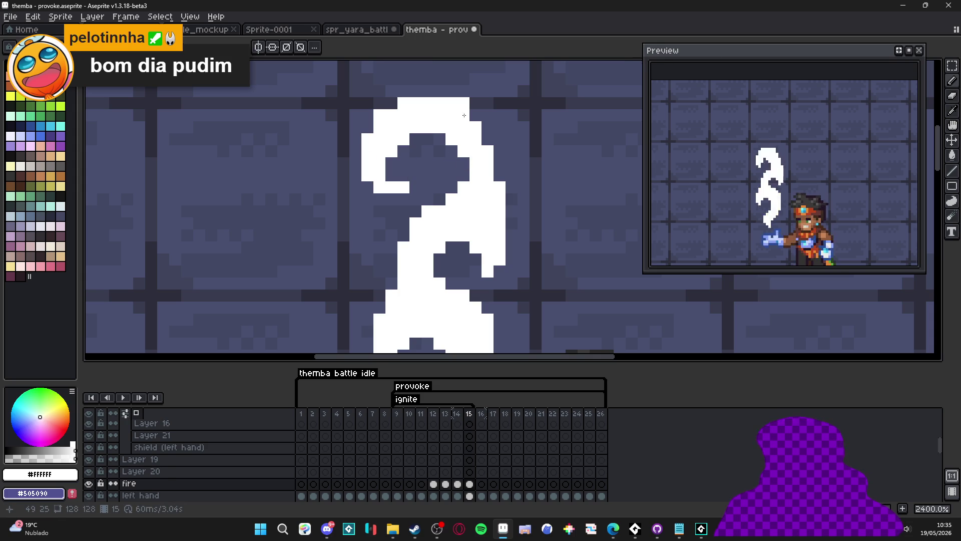
left_click(391, 103)
left_click_drag(425, 95, 403, 91)
left_click(439, 92)
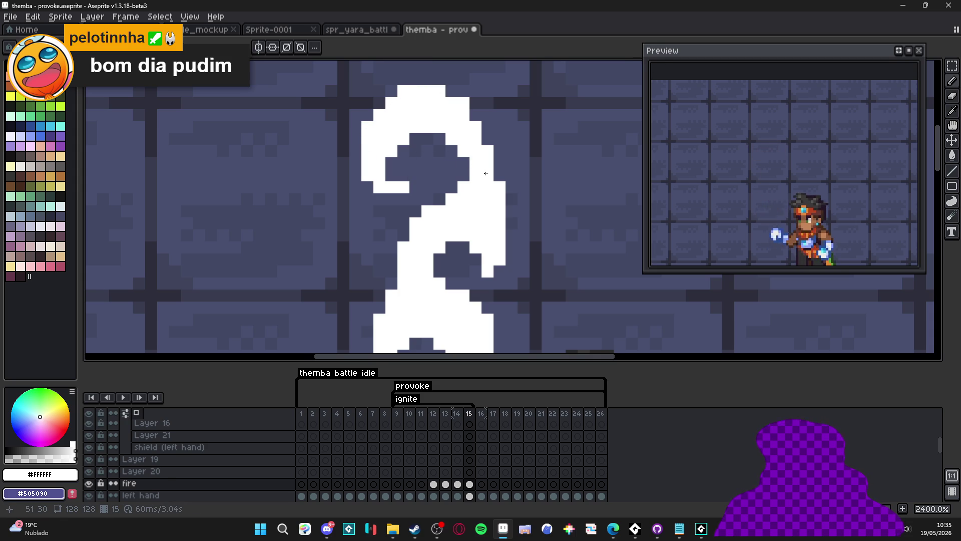
scroll(470, 142, "down", 2)
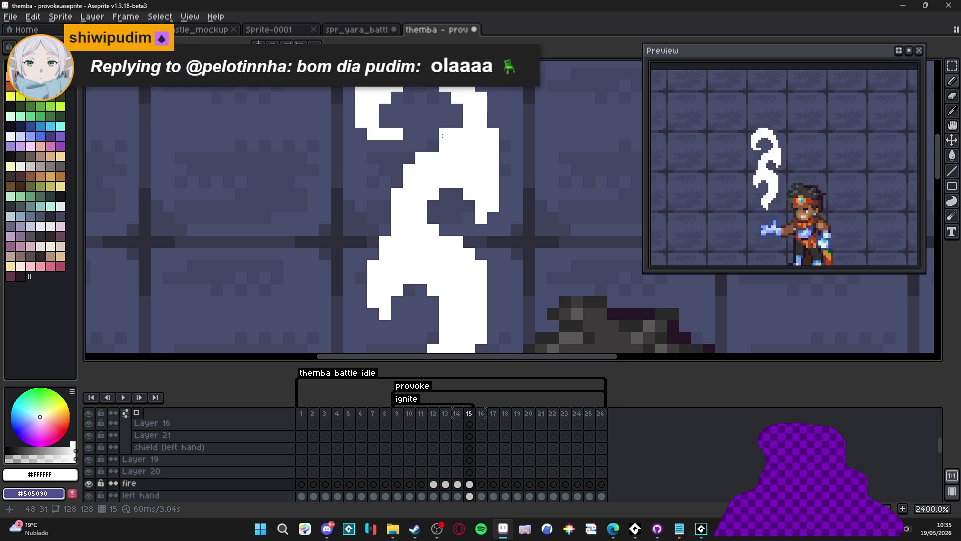
left_click_drag(442, 135, 433, 149)
Step: Rebuild the flame's right edge, erasing and redrawing its white column
key("Left")
key("Right")
mouse_move(493, 134)
left_mouse_down()
mouse_move(493, 193)
mouse_move(482, 206)
mouse_move(493, 148)
left_mouse_up()
key("b")
key("e")
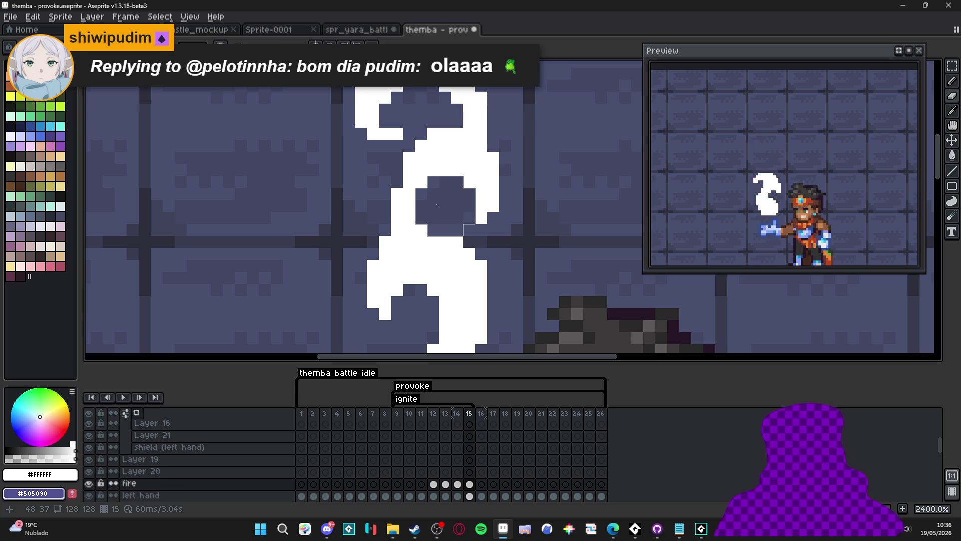
key("b")
left_click(507, 192)
mouse_move(506, 191)
left_mouse_down()
mouse_move(501, 150)
mouse_move(517, 210)
mouse_move(470, 216)
left_mouse_up()
left_click(517, 170)
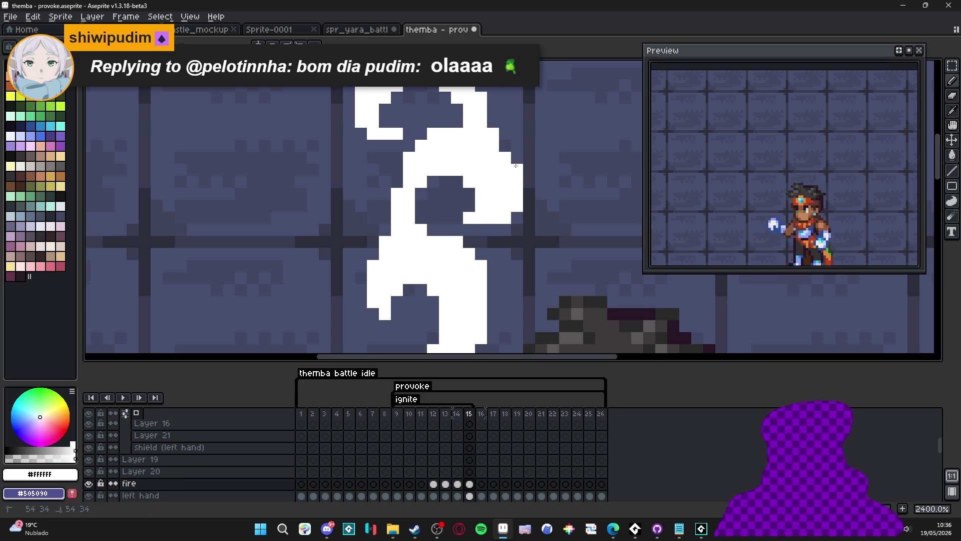
left_click(463, 209)
scroll(451, 200, "down", 3)
key("ctrl+z")
scroll(445, 182, "up", 3)
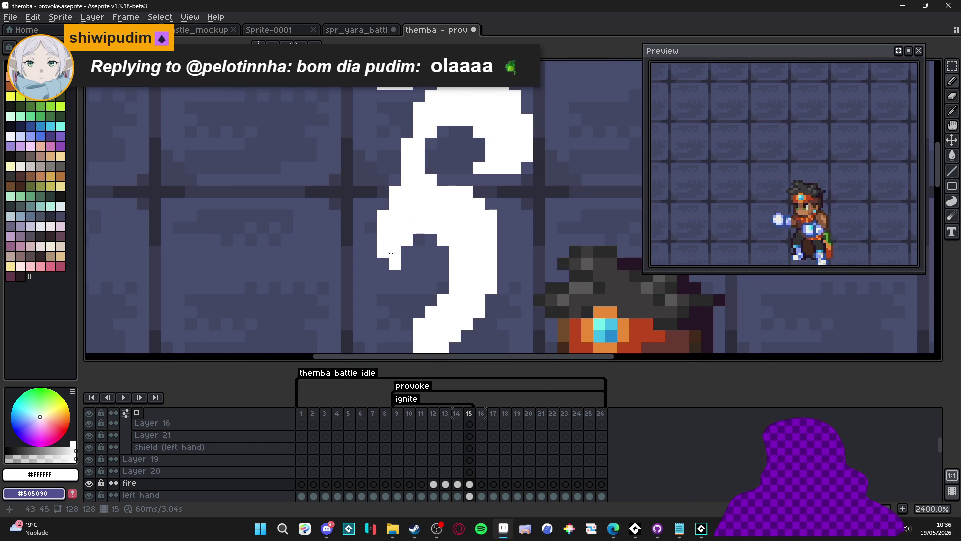
Step: Fill the flame's lower gap into a curl and draw a white column along its left edge
left_click(419, 265)
left_click(419, 276)
left_click(395, 276)
key("e")
left_click(419, 264)
key("b")
left_click_drag(383, 203, 372, 247)
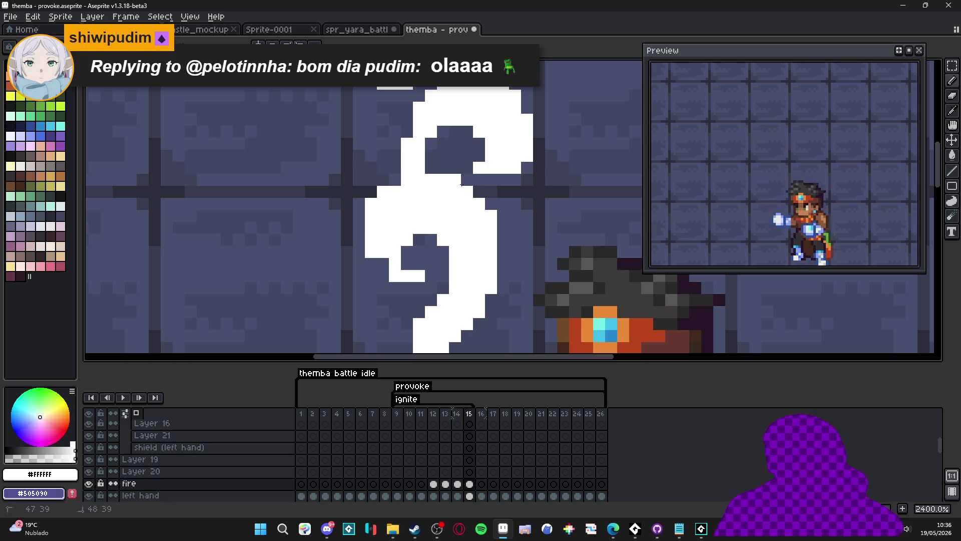
mouse_move(445, 281)
left_mouse_down()
mouse_move(441, 227)
mouse_move(461, 208)
mouse_move(418, 255)
mouse_move(393, 246)
mouse_move(402, 260)
mouse_move(391, 270)
mouse_move(403, 282)
left_mouse_up()
key("b")
left_click(439, 246)
left_click(415, 258)
Step: Erase the flame's lower-right pixels and bottom tail, adding white at the lower left
key("e")
left_click(386, 240)
mouse_move(475, 281)
left_mouse_down()
mouse_move(439, 271)
mouse_move(456, 261)
mouse_move(469, 264)
mouse_move(463, 293)
mouse_move(432, 302)
mouse_move(403, 293)
mouse_move(451, 306)
left_mouse_up()
left_click(433, 310)
key("b")
left_click(403, 281)
left_click(415, 305)
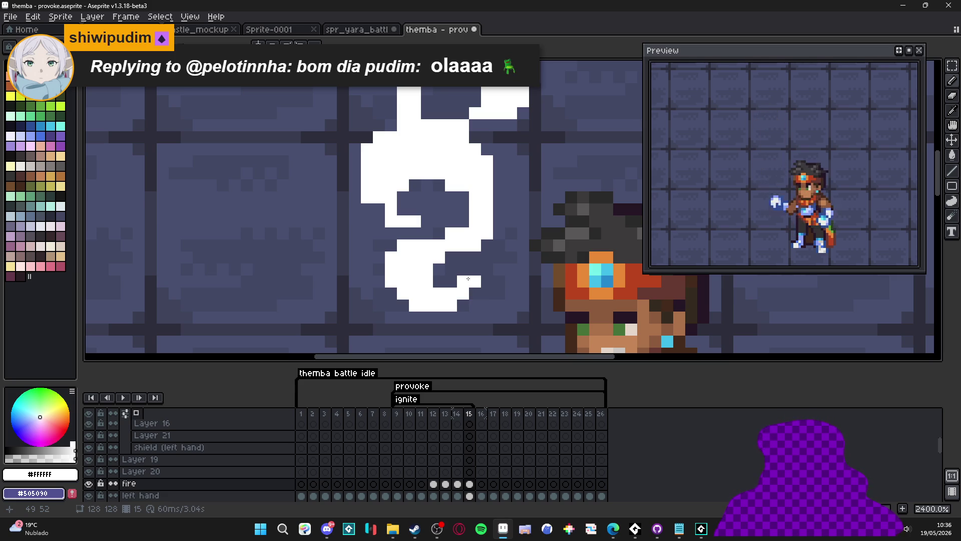
scroll(468, 278, "down", 5)
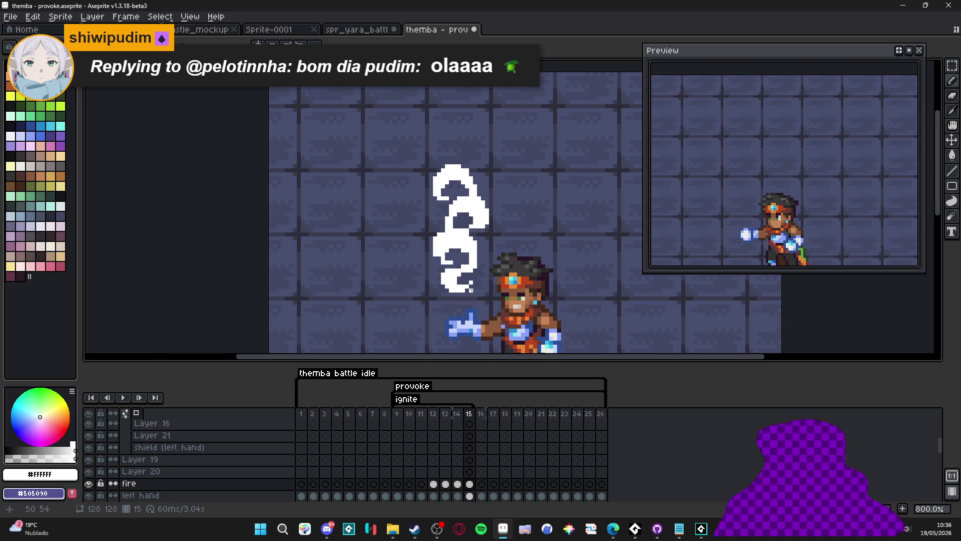
Step: Compare with frame 14, then insert a new frame 16 after frame 15
left_click(462, 423)
left_click(471, 420)
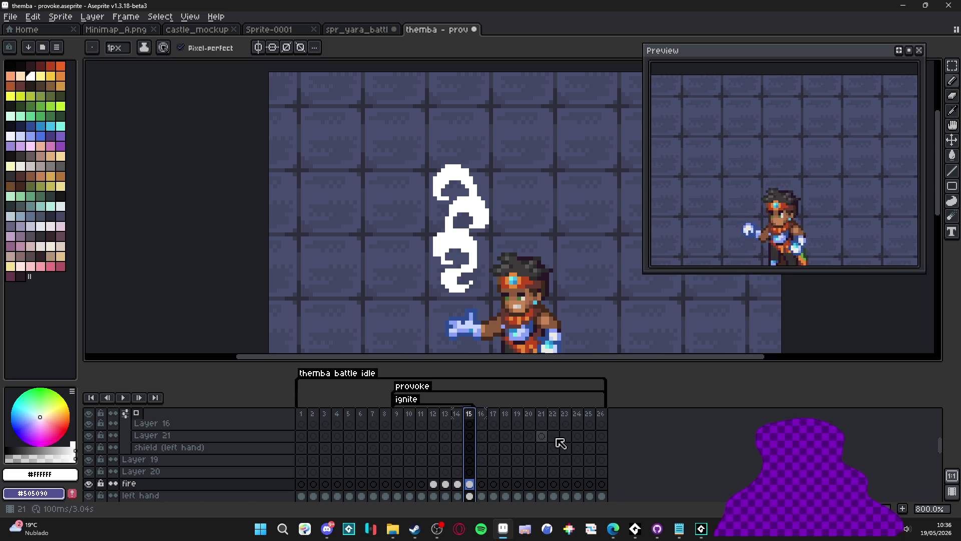
left_click(904, 509)
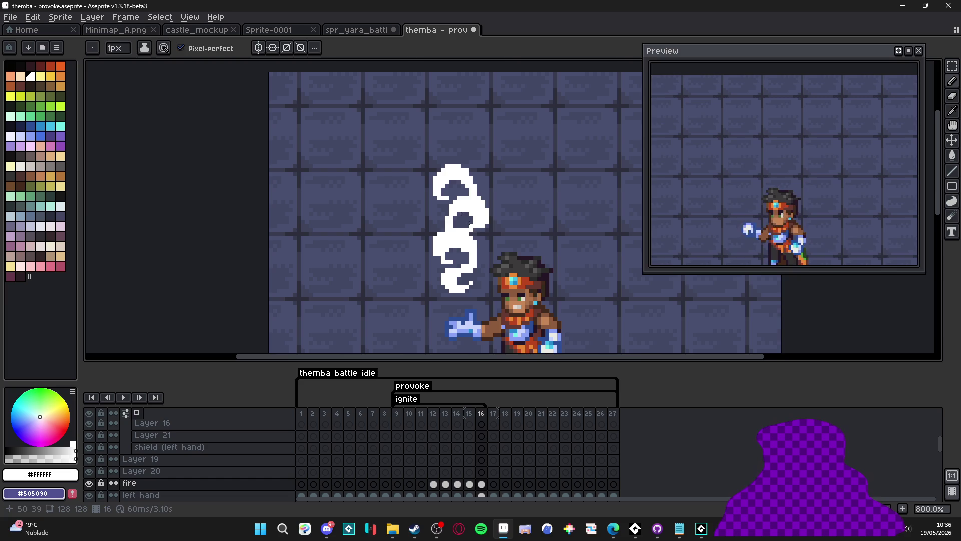
Step: On frame 16, erase the top flame blob into a thin hook with a 5px eraser and trim the lower curl
scroll(475, 183, "up", 5)
key("v")
scroll(495, 240, "down", 5)
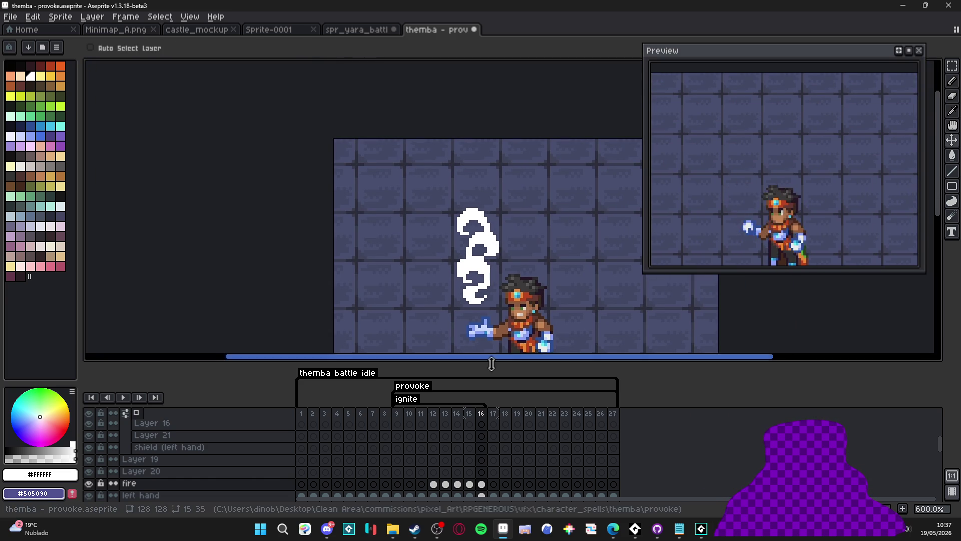
left_click(490, 248)
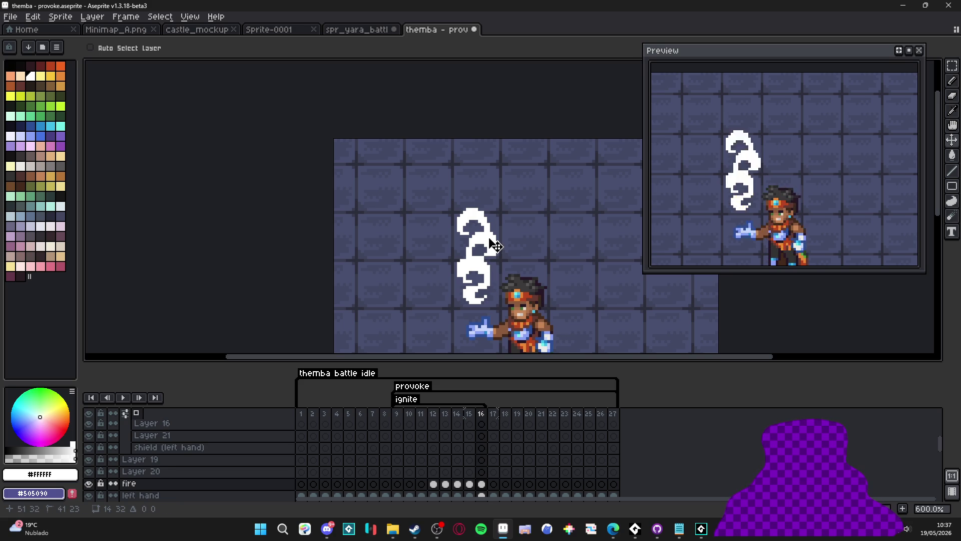
scroll(488, 235, "up", 4)
key("e")
key("minus")
key("minus")
left_click_drag(467, 225, 513, 231)
scroll(473, 253, "down", 2)
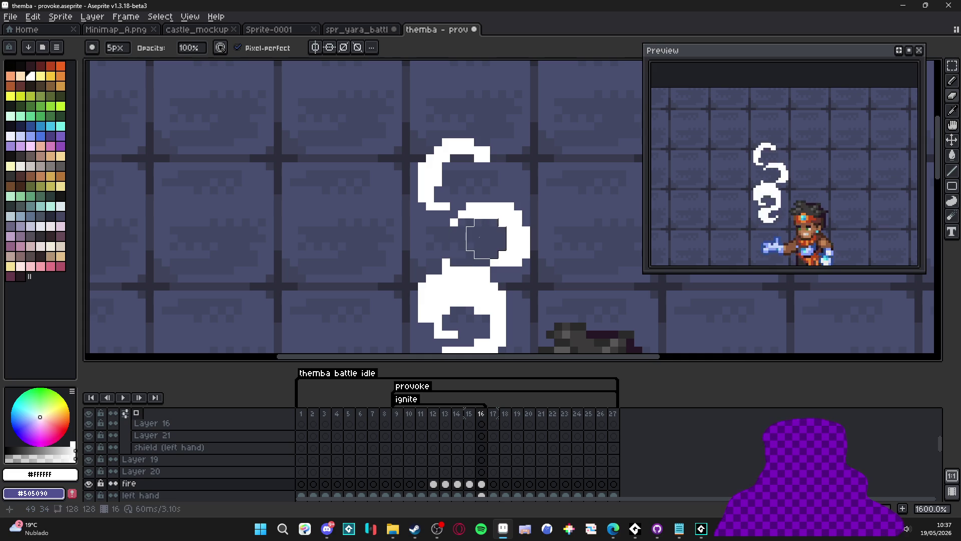
scroll(474, 214, "down", 1)
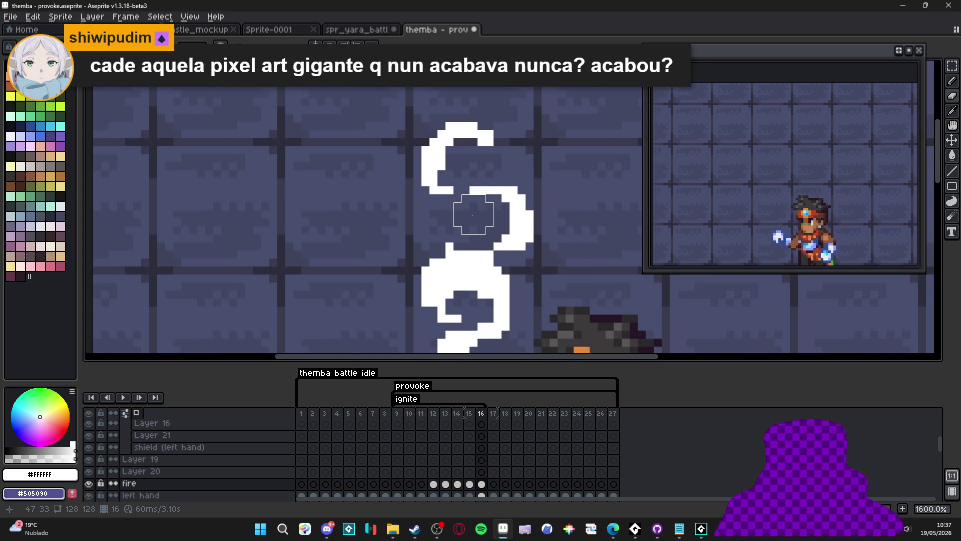
scroll(490, 271, "down", 1)
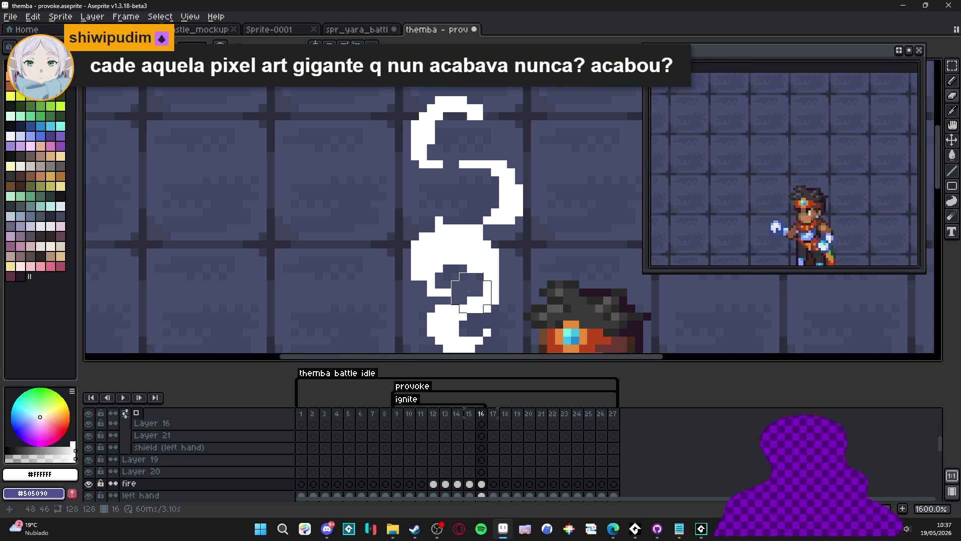
mouse_move(463, 293)
left_mouse_down()
mouse_move(481, 293)
mouse_move(455, 269)
left_mouse_up()
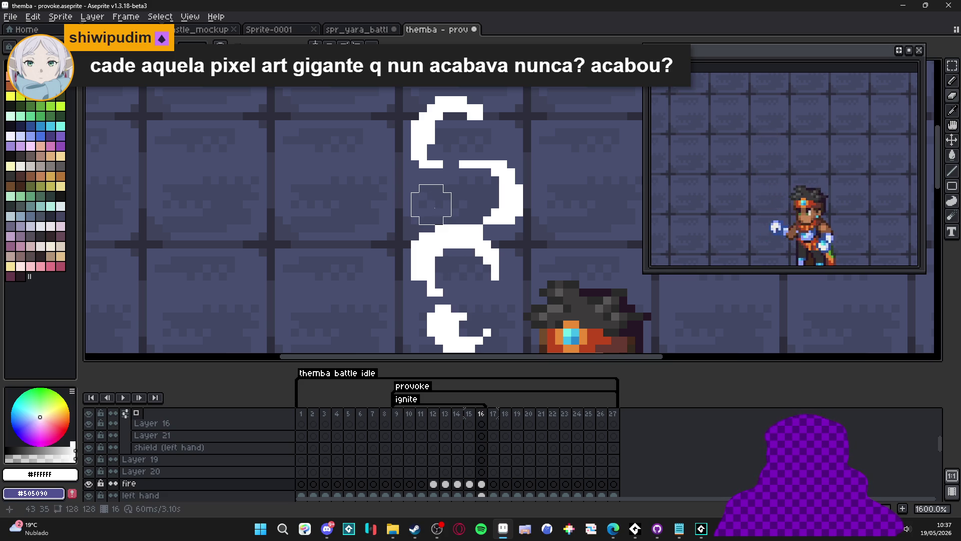
Step: Fill a small gap in the flame with white, then compare frame 16 against frame 15
key("b")
left_click(476, 220)
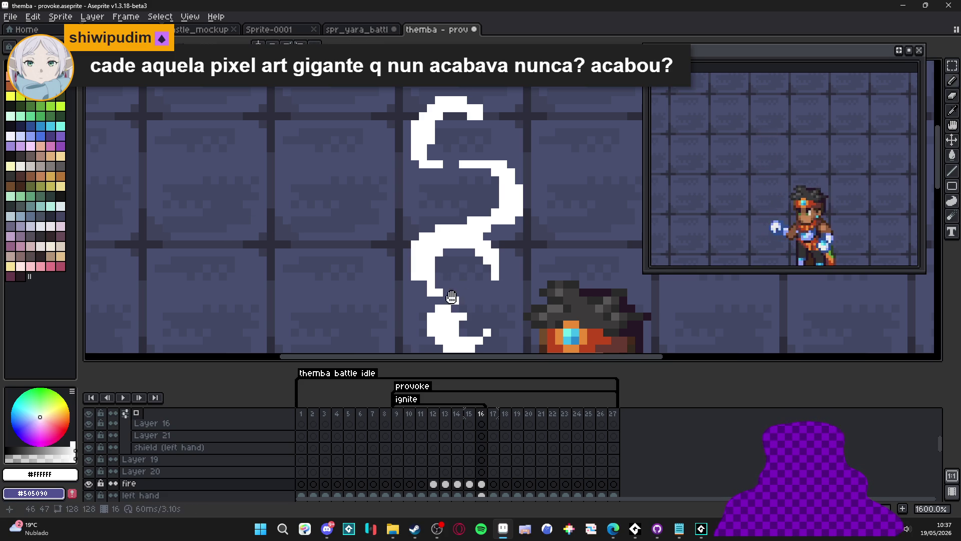
scroll(457, 217, "down", 3)
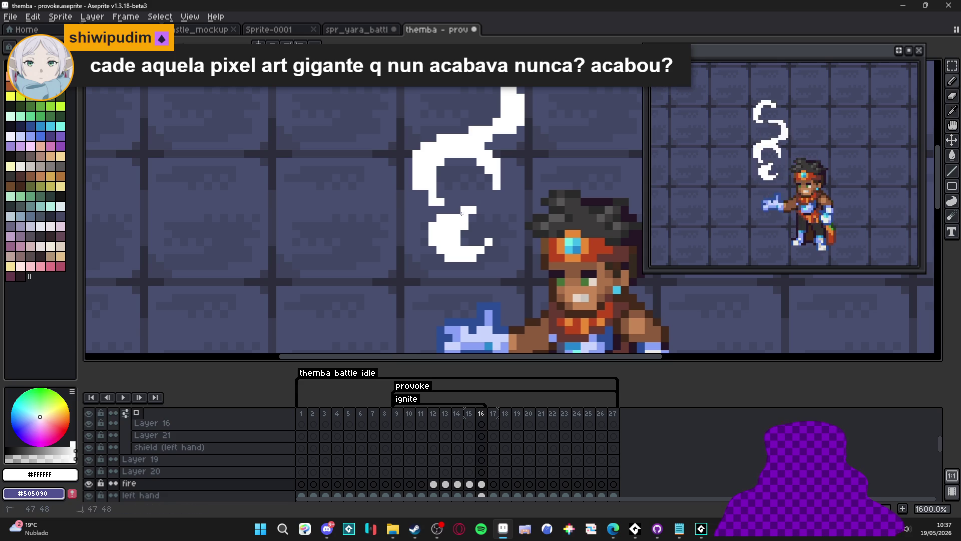
key("e")
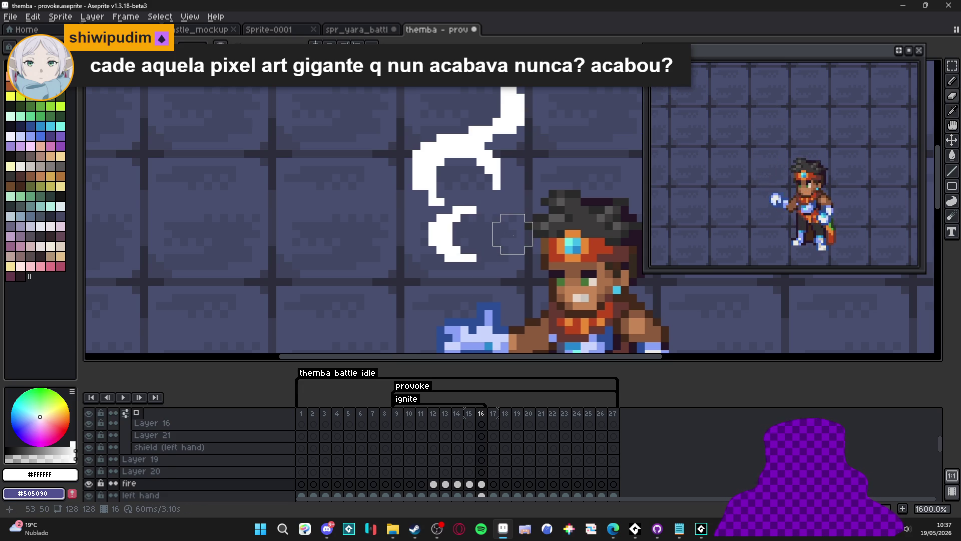
scroll(513, 233, "down", 4)
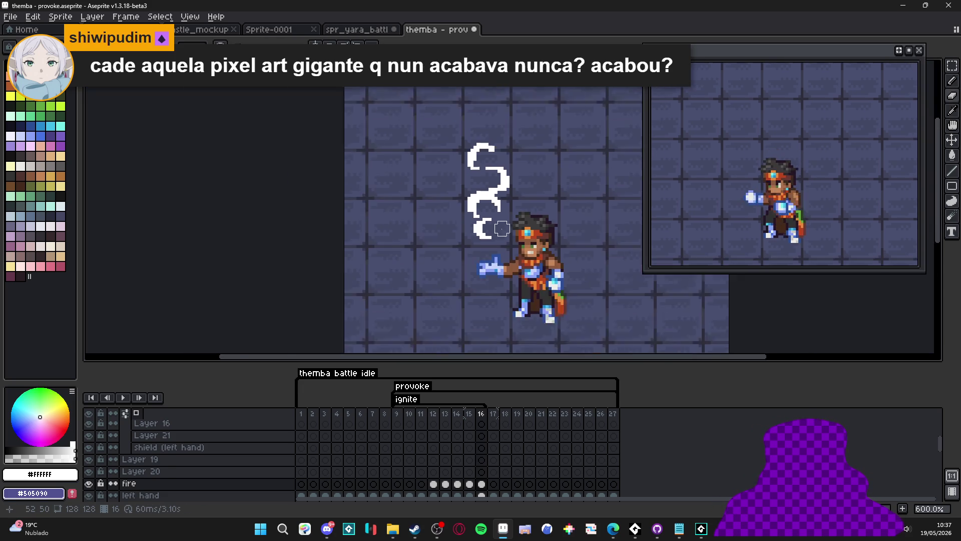
left_click(470, 415)
left_click(483, 415)
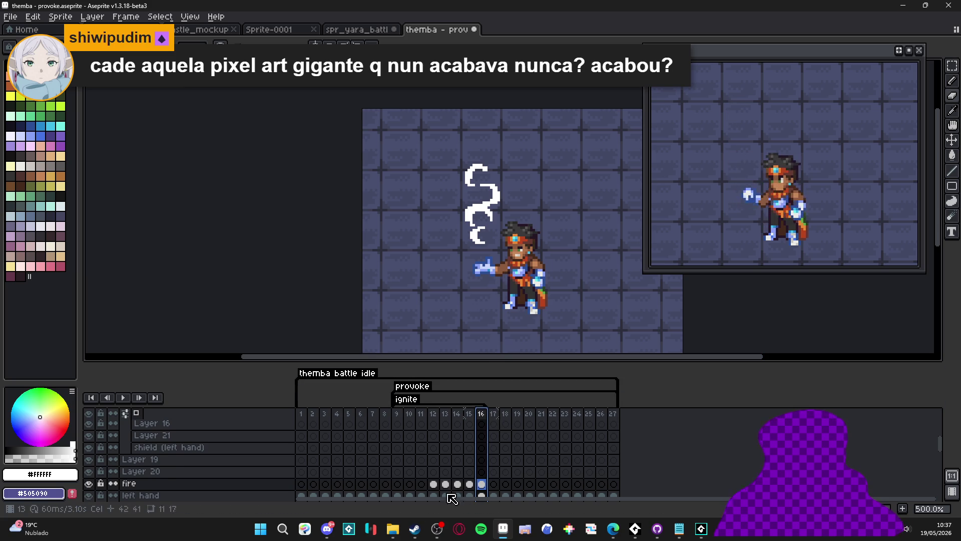
Step: In File Explorer, go to the hisano_x folder to open biggest_structure.aseprite
left_click(392, 529)
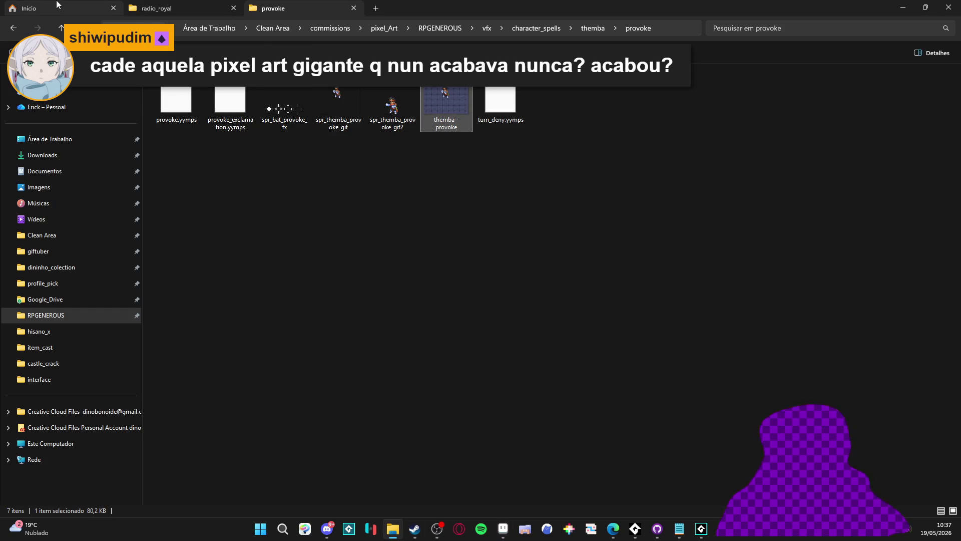
left_click(374, 9)
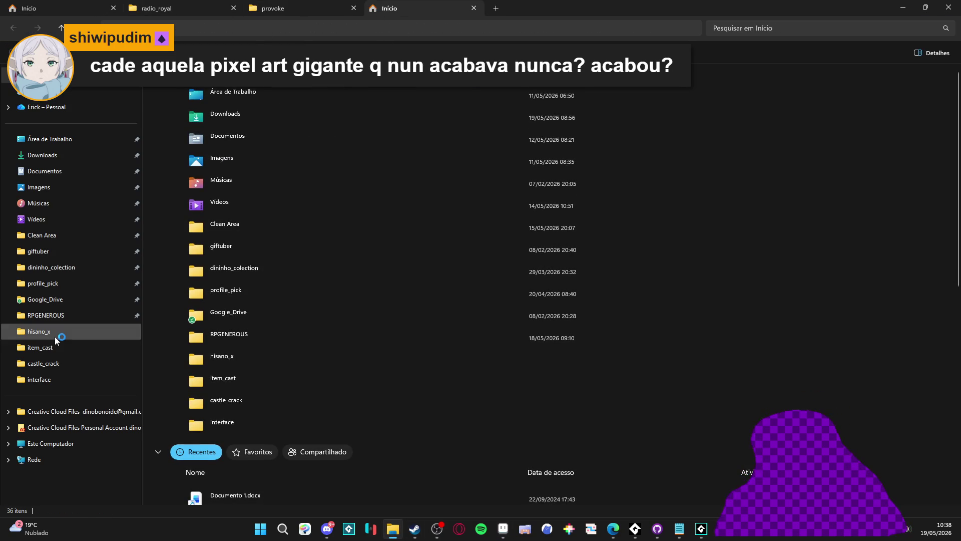
double_click(345, 104)
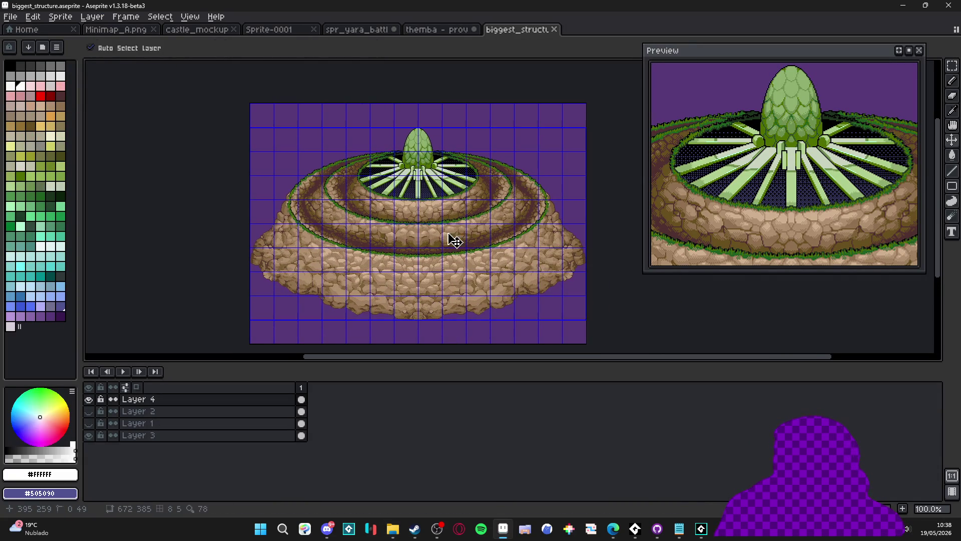
Step: Hide biggest_structure's grid, enlarge the canvas, close the preview, and return to themba provoke
key("ctrl+apostrophe")
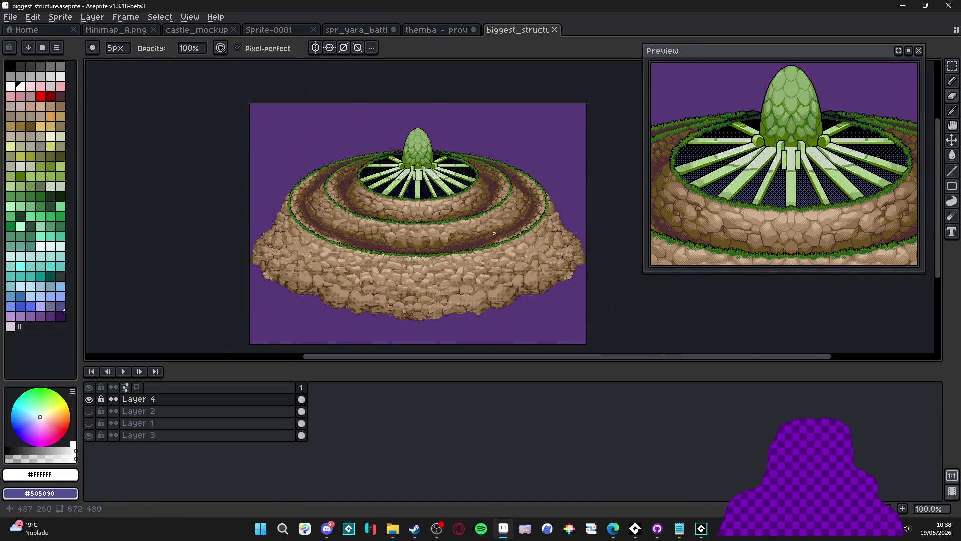
scroll(419, 226, "up", 1)
left_click_drag(450, 362, 446, 457)
left_click(919, 50)
left_click_drag(581, 210, 618, 203)
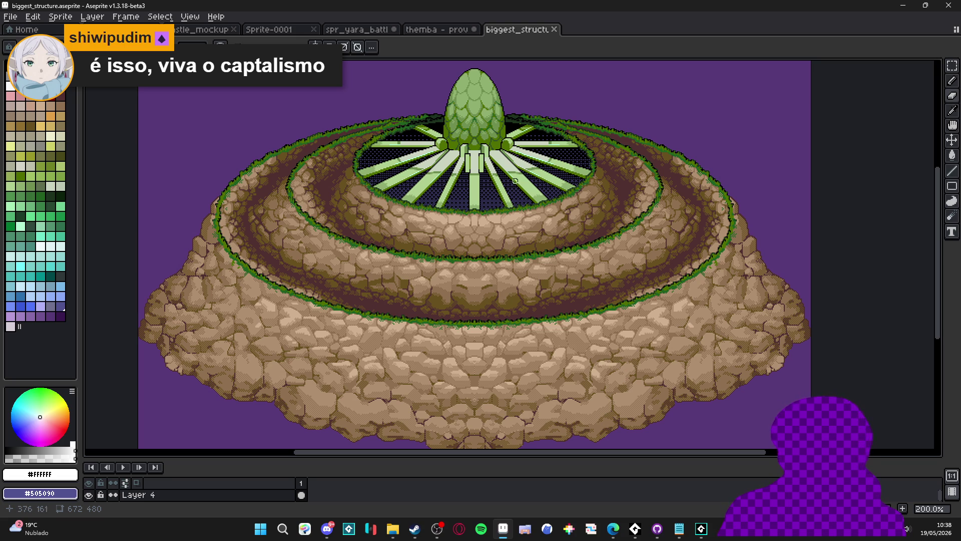
left_click(445, 31)
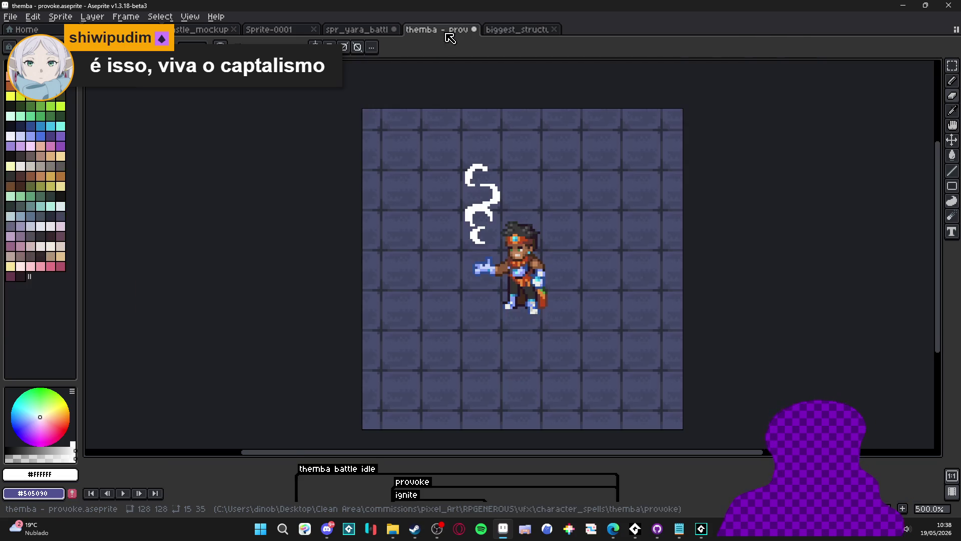
Step: Expand the timeline, select the fire layer, show the animation preview, and insert frame 17
left_click_drag(513, 458, 511, 353)
scroll(503, 342, "up", 1)
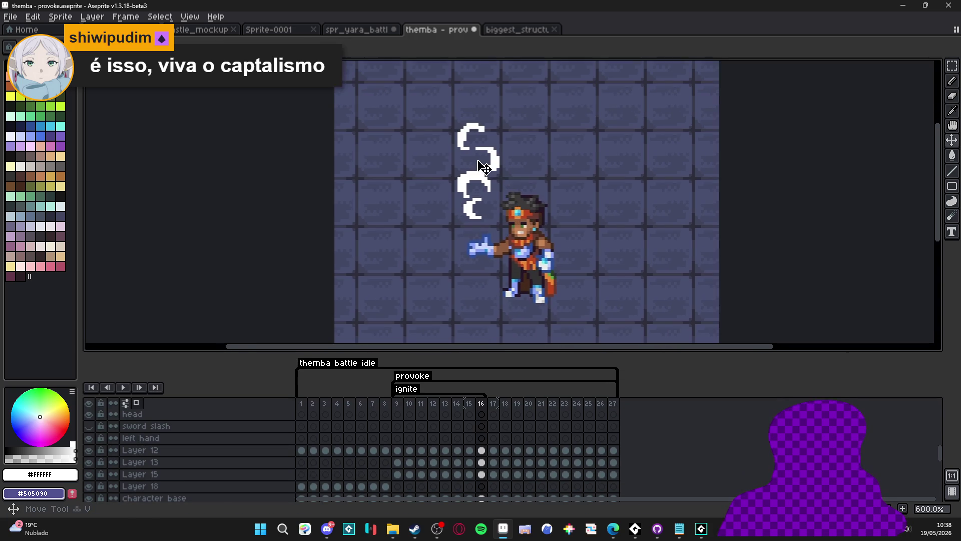
left_click(478, 183, "ctrl")
key("F7")
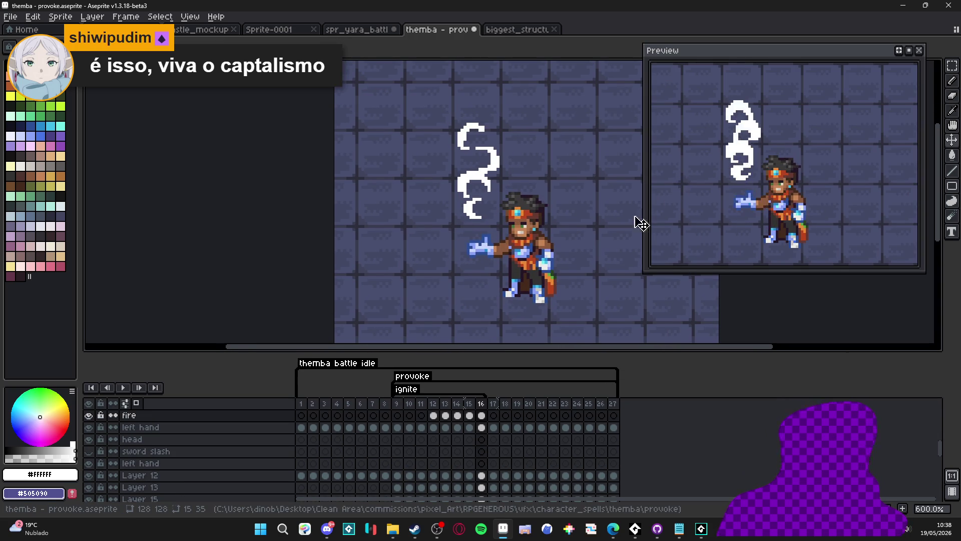
left_click_drag(580, 241, 554, 202)
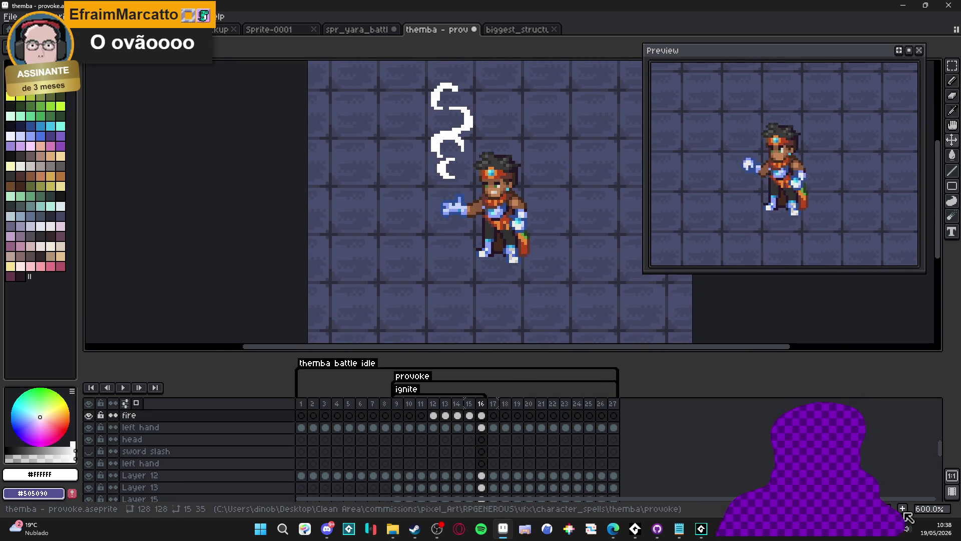
key("alt+n")
scroll(465, 163, "up", 1)
scroll(464, 164, "up", 2)
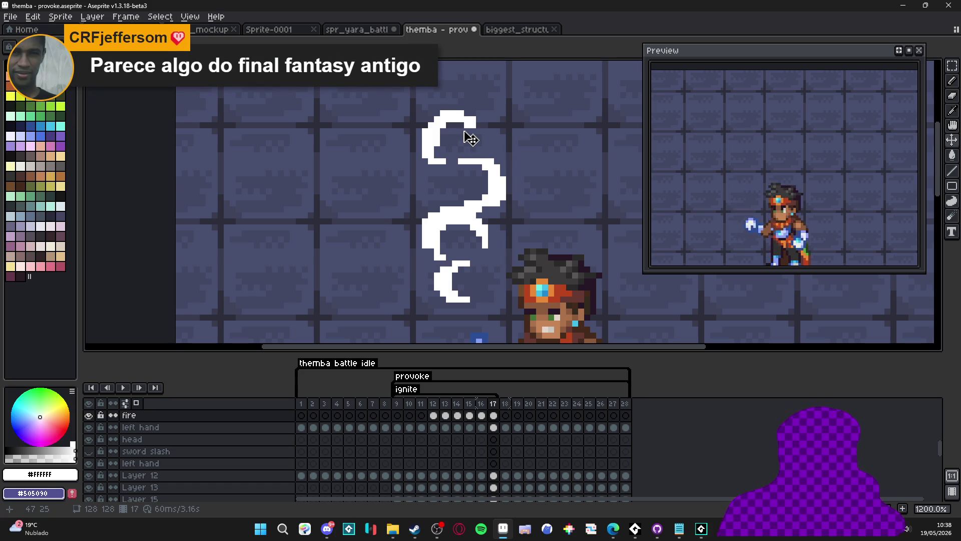
Step: Rotate the top white flame piece about 34° and add white pixels to the upper stroke's tip
key("w")
left_click(450, 122)
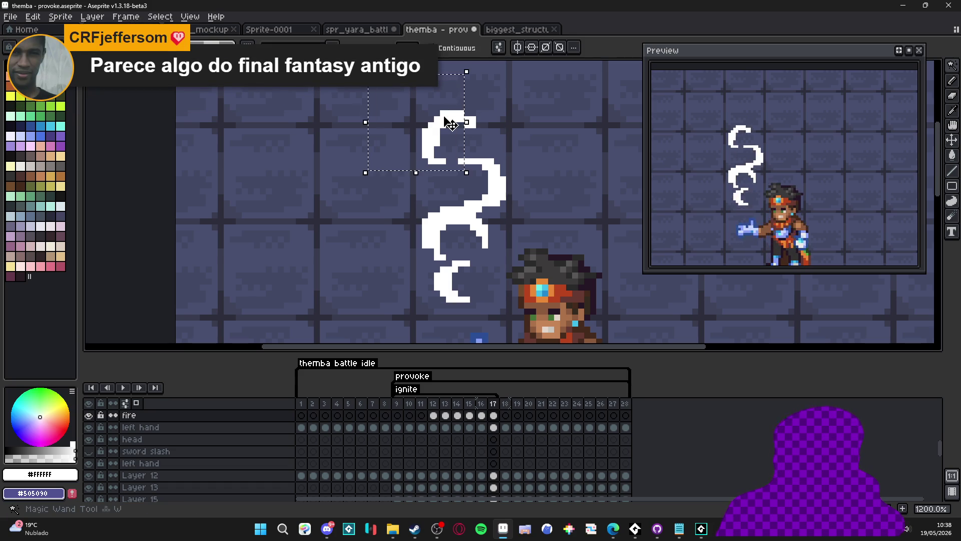
left_click(447, 119)
mouse_move(486, 100)
left_mouse_down()
mouse_move(460, 97)
mouse_move(437, 136)
mouse_move(491, 168)
left_mouse_up()
key("e")
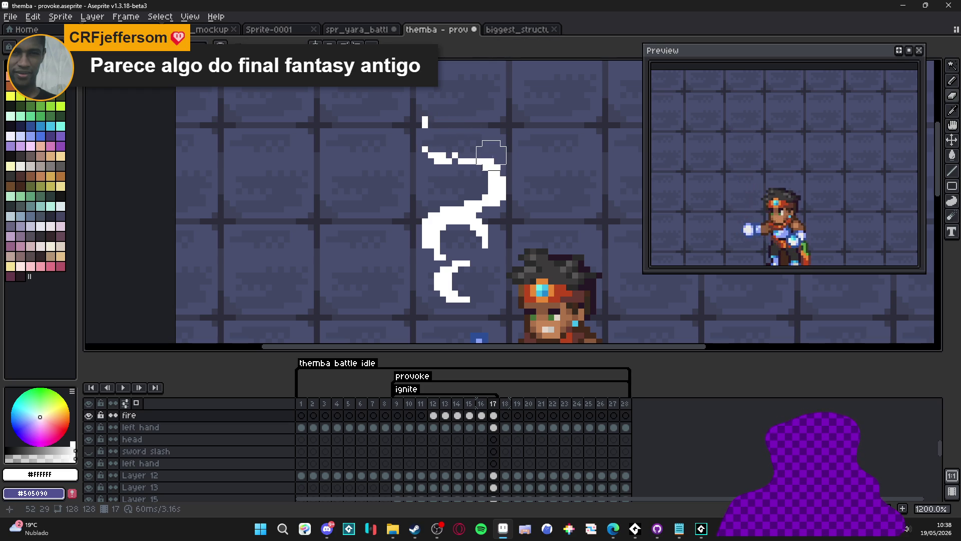
key("b")
left_click(425, 137)
left_click(437, 149)
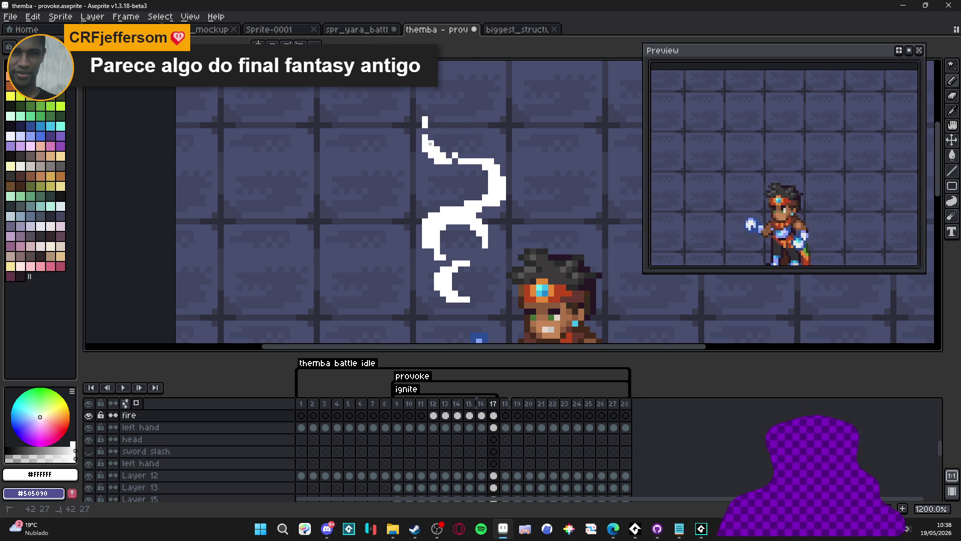
Step: Erase stray white pixels and part of the lower curl, compare with frame 16, then add frame 18
key("e")
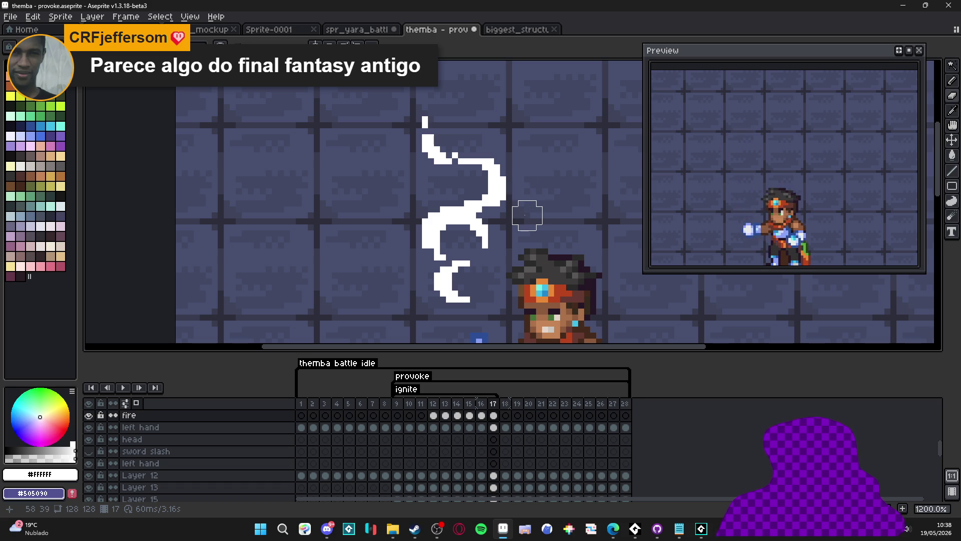
key("m")
key("e")
mouse_move(467, 173)
left_mouse_down()
mouse_move(479, 174)
mouse_move(468, 186)
mouse_move(477, 238)
mouse_move(443, 233)
left_mouse_up()
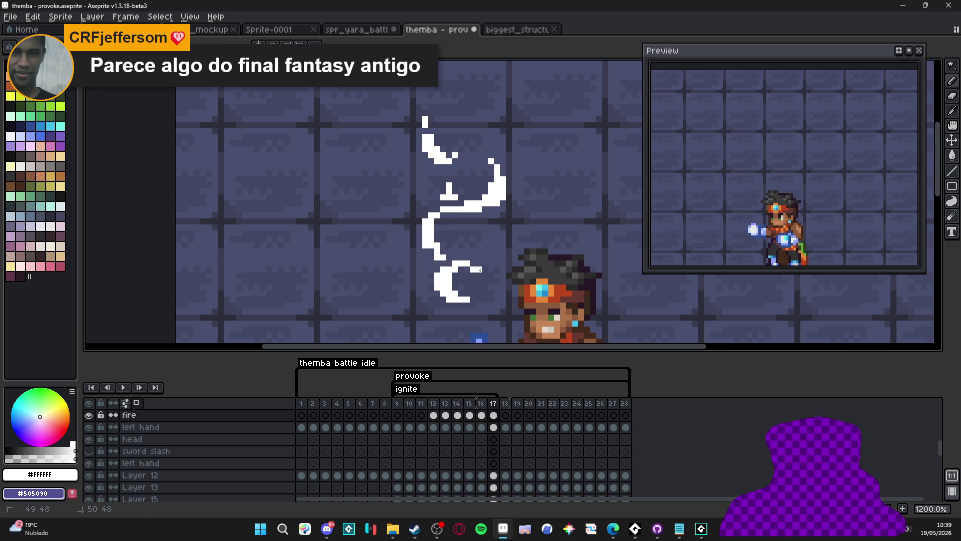
left_click_drag(461, 287, 455, 287)
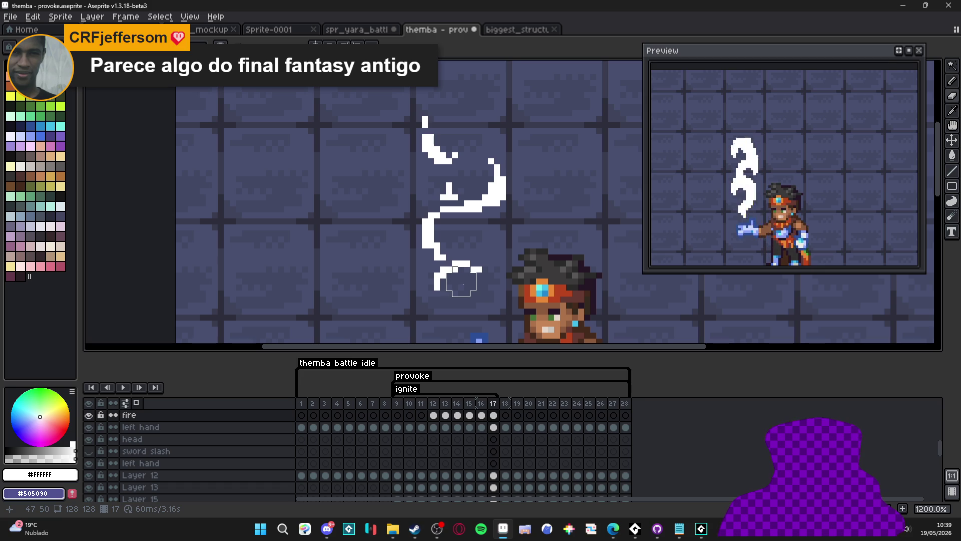
left_click(483, 408)
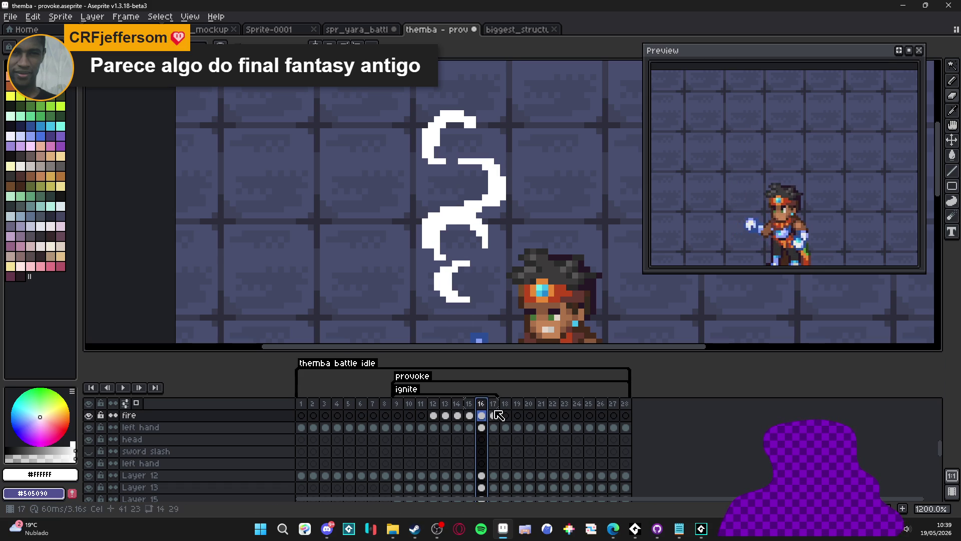
left_click(493, 407)
left_click(482, 404)
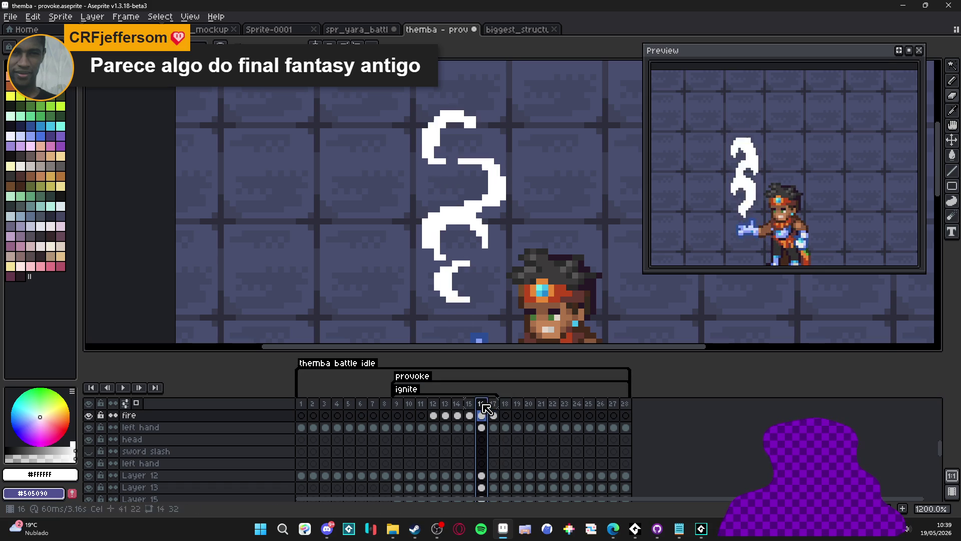
left_click(493, 407)
left_click(449, 186)
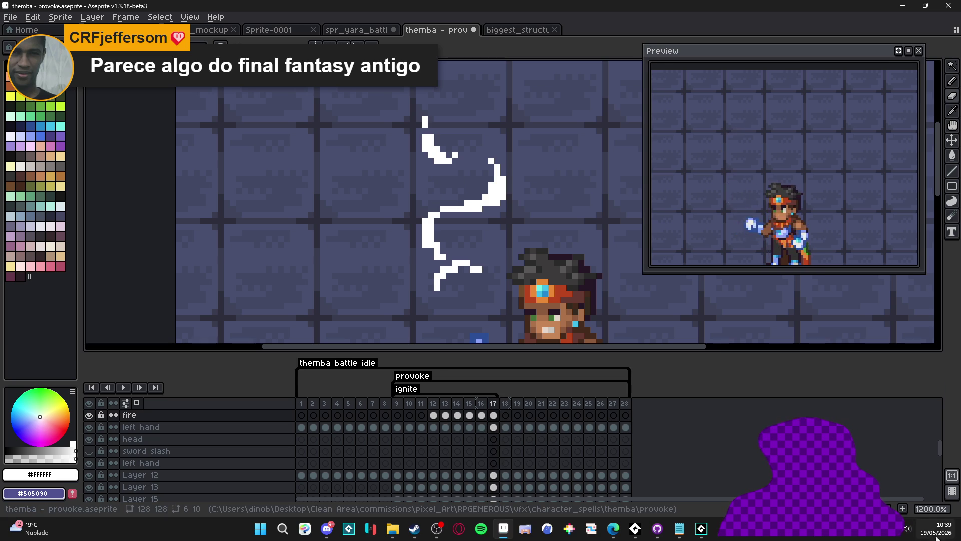
key("alt+n")
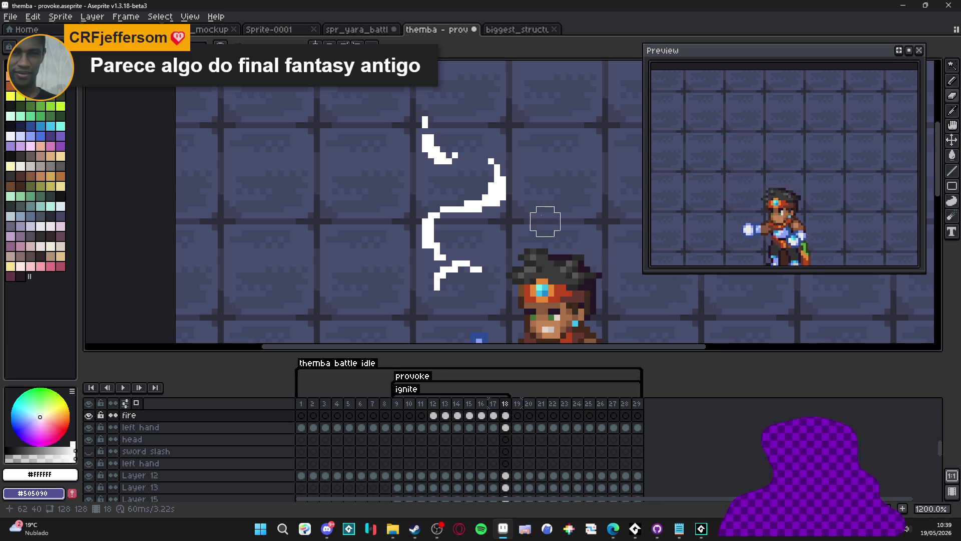
Step: On frame 18, erase parts of the upper strokes, the left edge, and the bottom stroke's lower-left
mouse_move(496, 181)
left_mouse_down()
mouse_move(482, 200)
mouse_move(437, 120)
mouse_move(429, 129)
mouse_move(437, 144)
left_mouse_up()
mouse_move(444, 221)
left_mouse_down()
mouse_move(437, 240)
mouse_move(435, 226)
left_mouse_up()
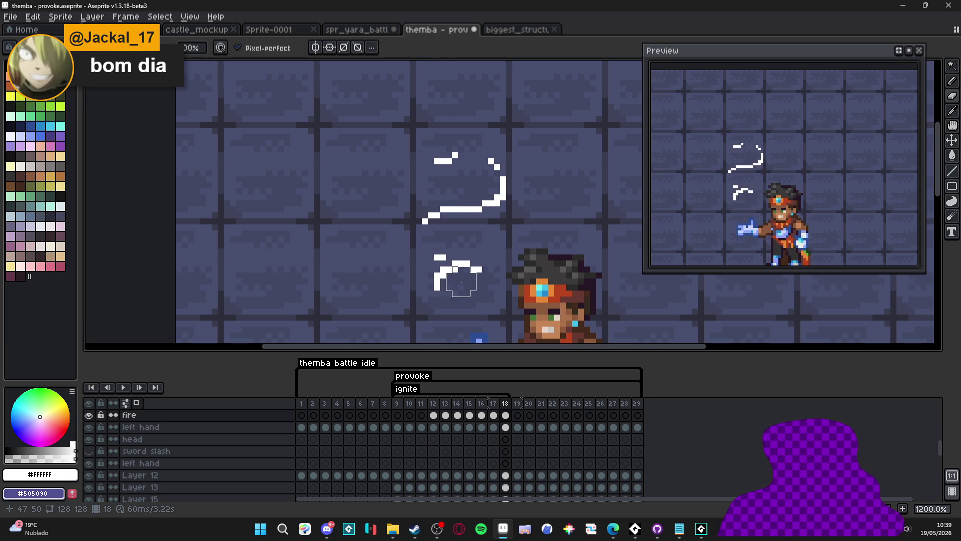
left_click(467, 276)
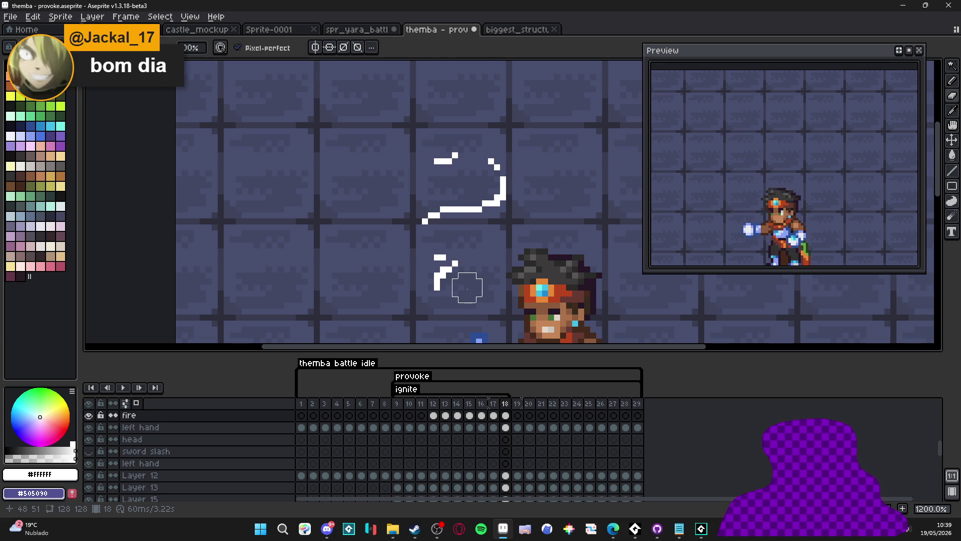
key("ctrl+z")
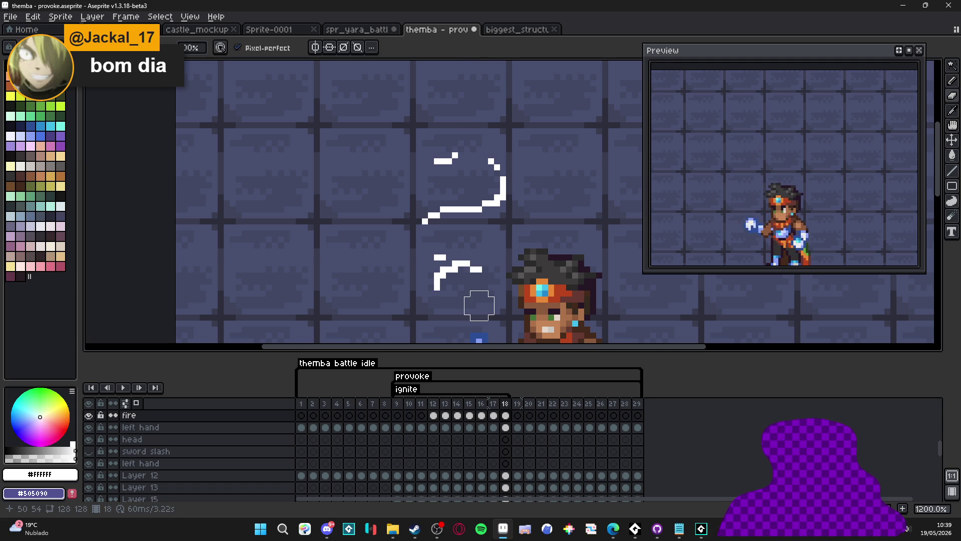
left_click_drag(446, 287, 450, 281)
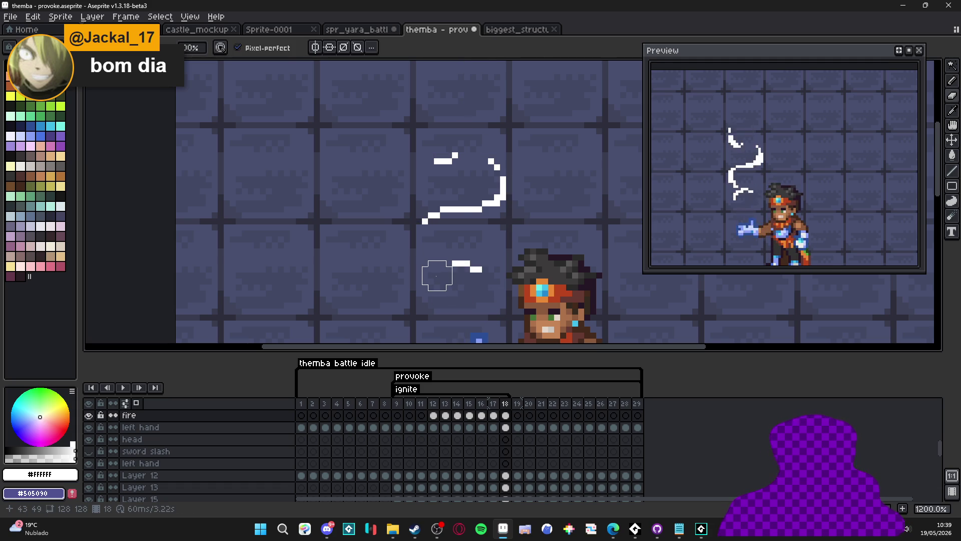
Step: Move the flame strokes up one pixel and add frame 19
scroll(440, 161, "up", 1)
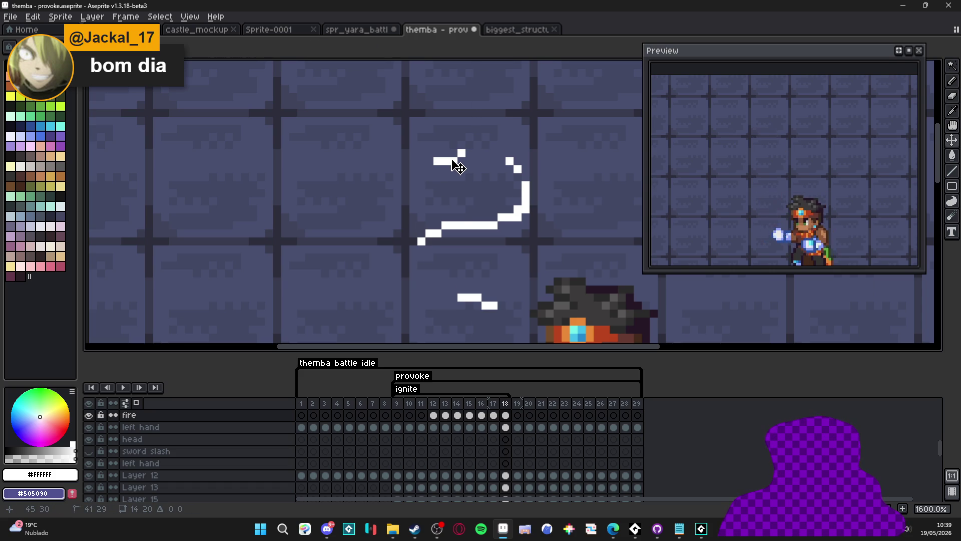
left_click_drag(453, 161, 453, 159)
scroll(468, 199, "down", 2)
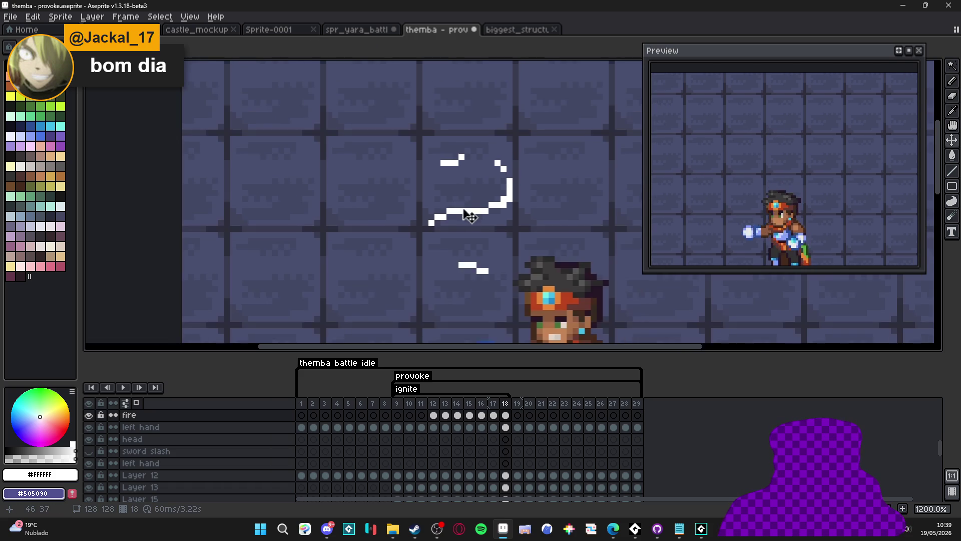
scroll(683, 198, "down", 1)
left_click_drag(470, 242, 465, 195)
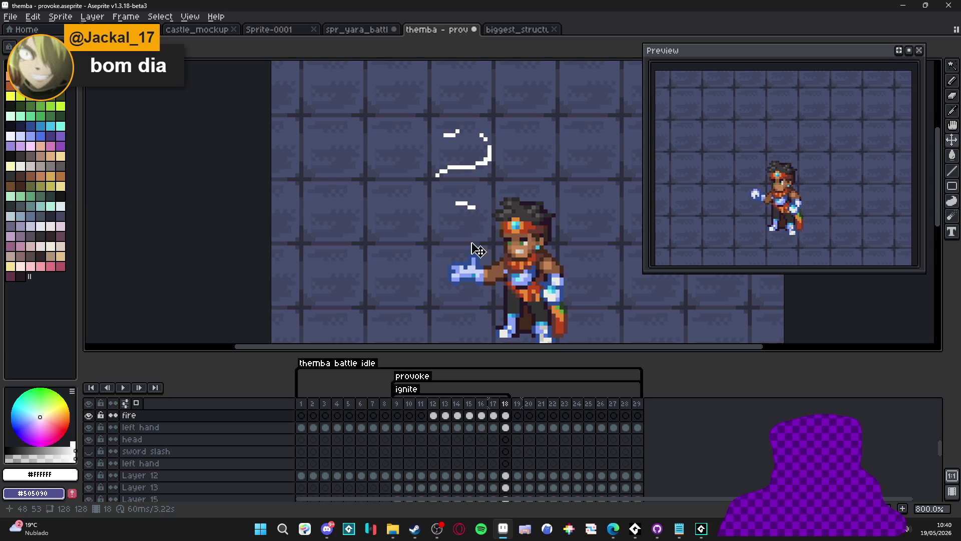
key("alt+n")
scroll(511, 160, "up", 1)
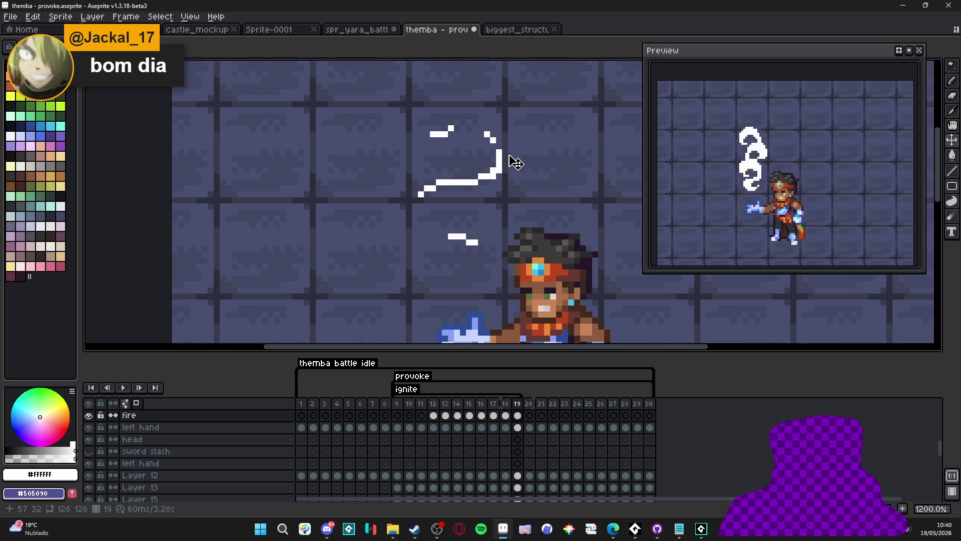
Step: Flip between frames 17, 18 and 19 to compare the fading flame
left_click(506, 404)
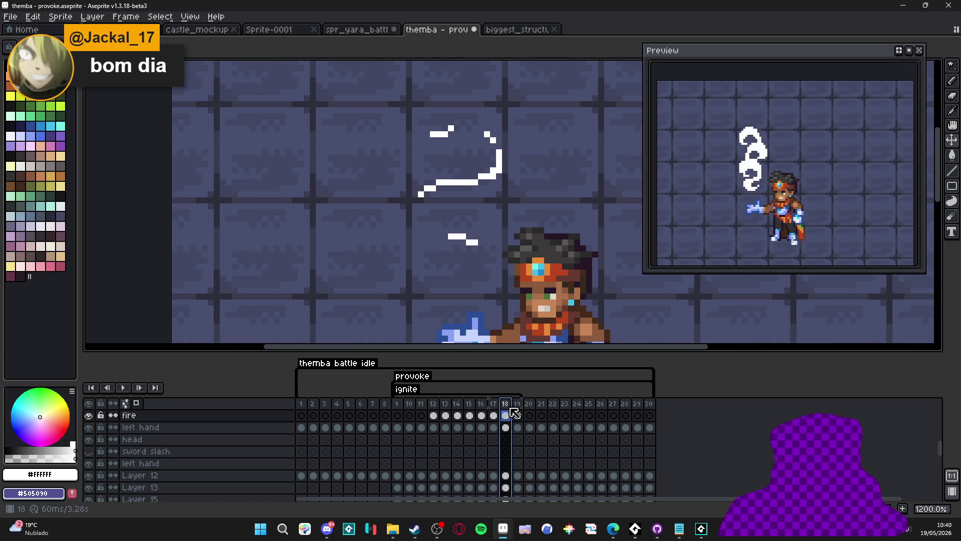
left_click(517, 414)
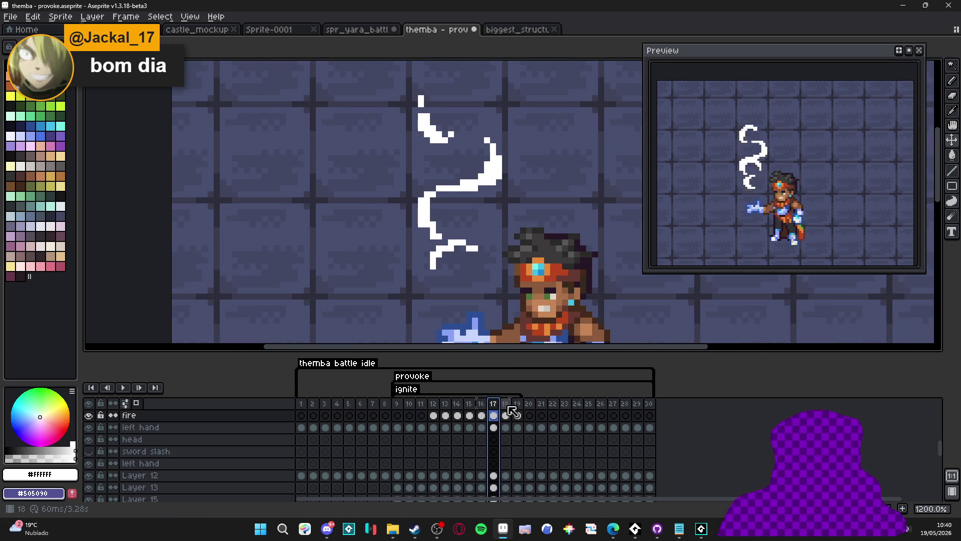
left_click(506, 409)
key("Left")
left_click(507, 408)
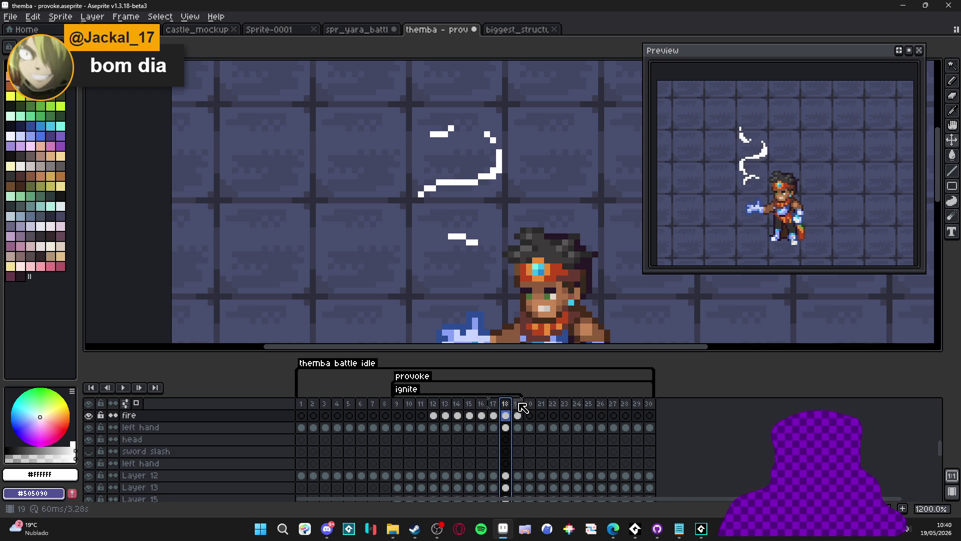
left_click(519, 404)
Step: Erase frame 19's hook, blob and lower stroke, then add frame 20 and clear its last fragment
key("e")
left_click_drag(480, 146, 469, 167)
left_click(442, 127)
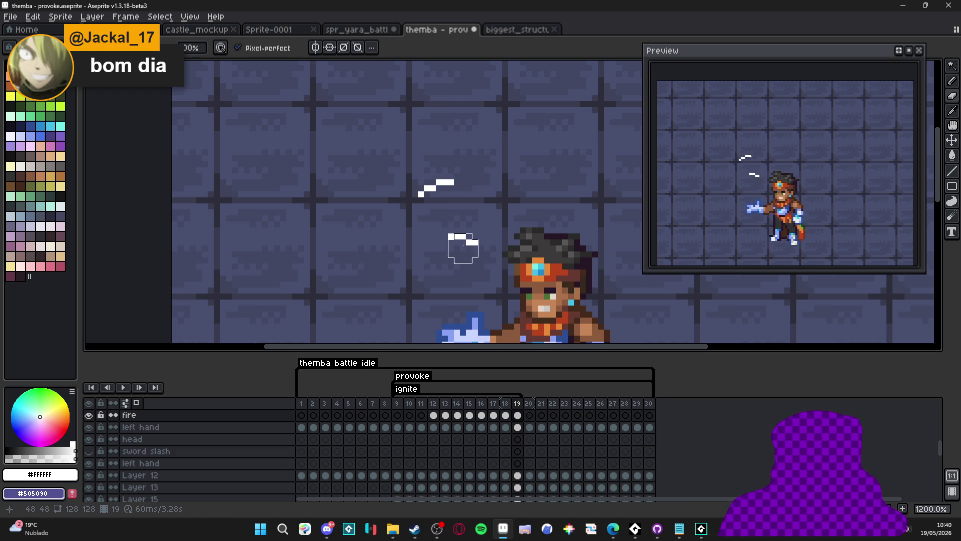
left_click(457, 236)
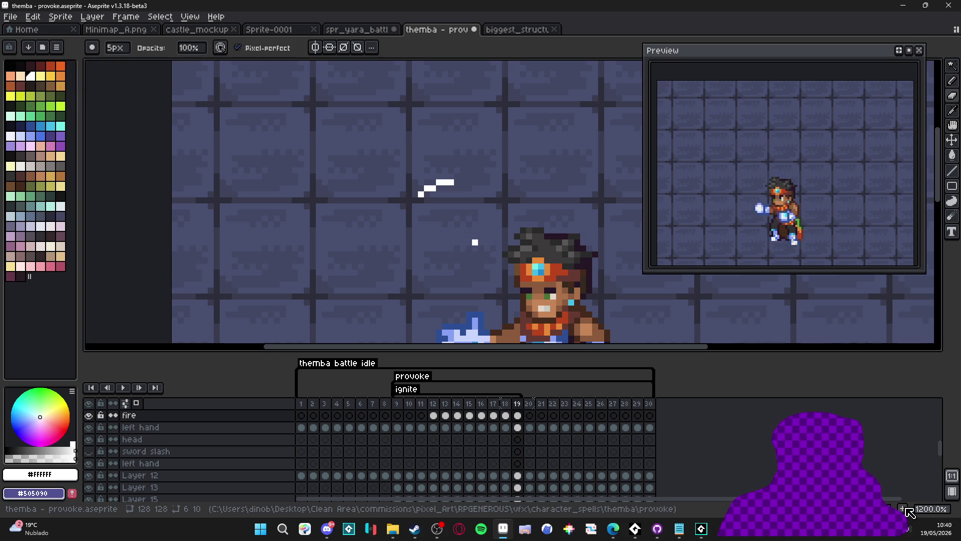
key("alt+n")
left_click_drag(435, 195, 450, 181)
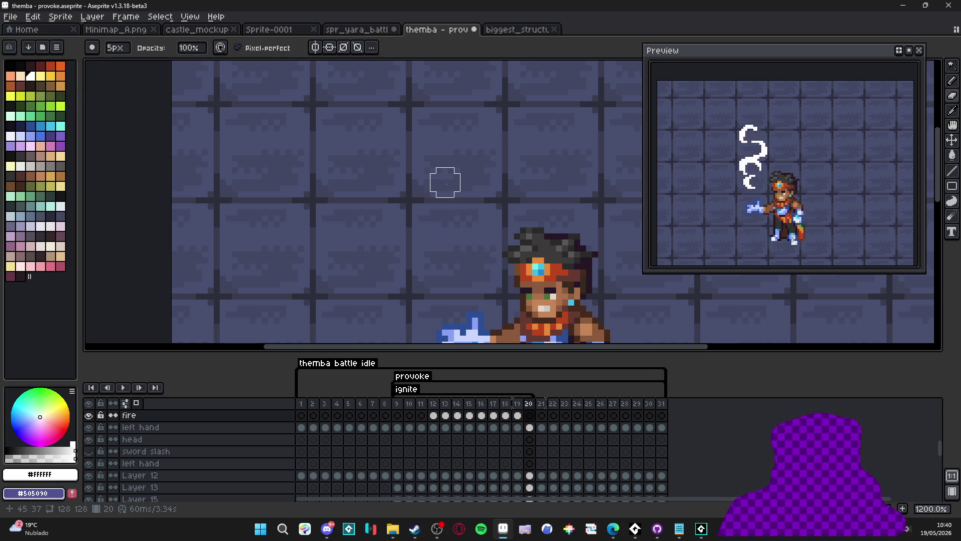
Step: Go to frame 13, pick the yellow palette colour for the Pencil, and switch to File Explorer
scroll(454, 188, "down", 3)
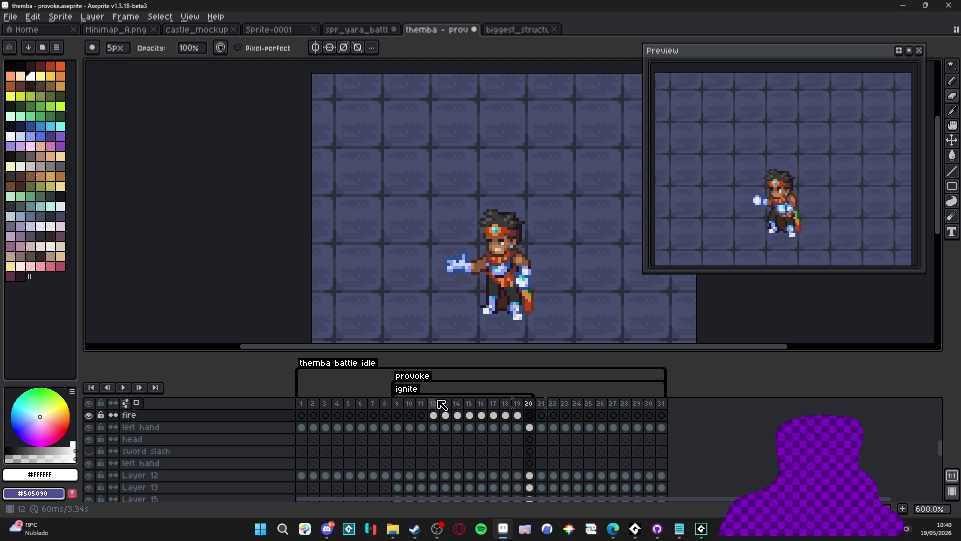
left_click(441, 404)
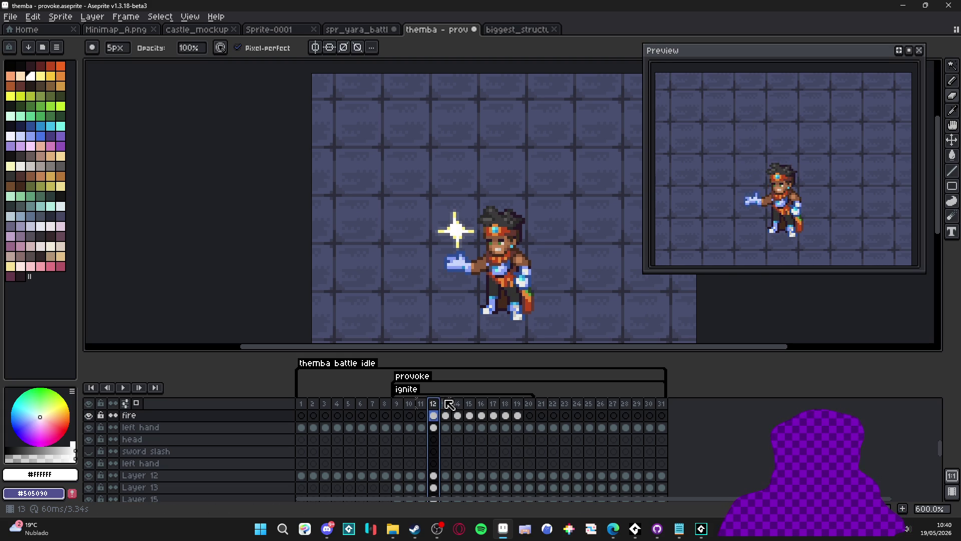
left_click(448, 403)
scroll(458, 218, "up", 3)
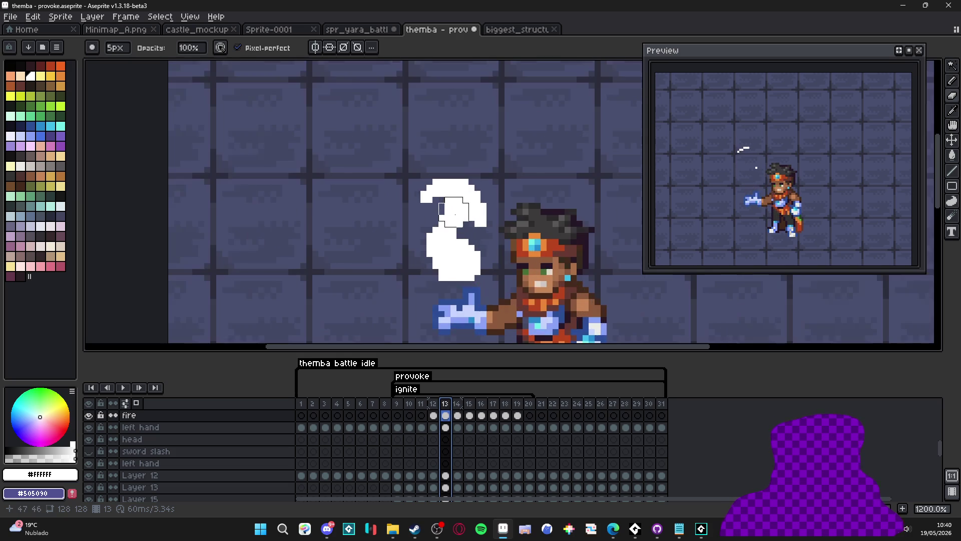
key("v")
key("b")
left_click(40, 76)
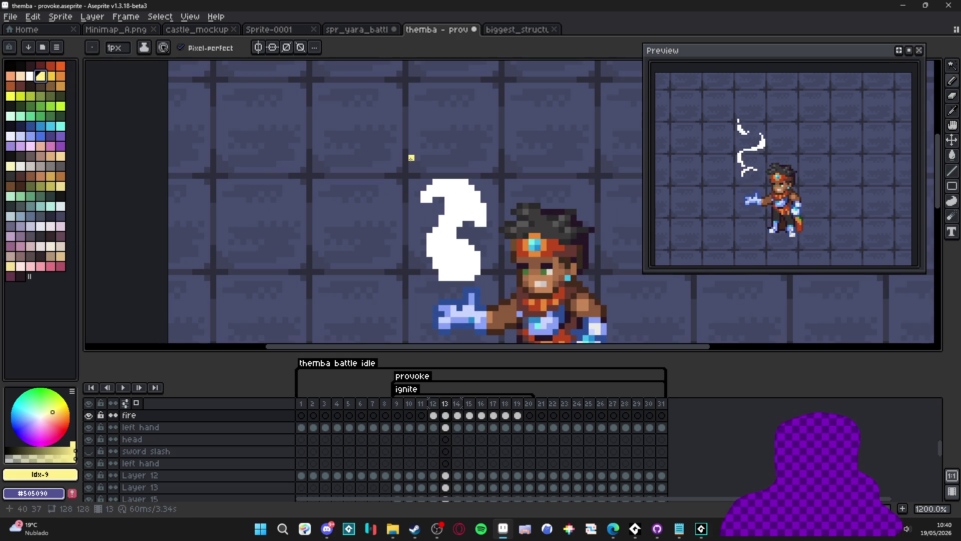
scroll(457, 150, "up", 3)
scroll(458, 148, "down", 3)
left_click(392, 529)
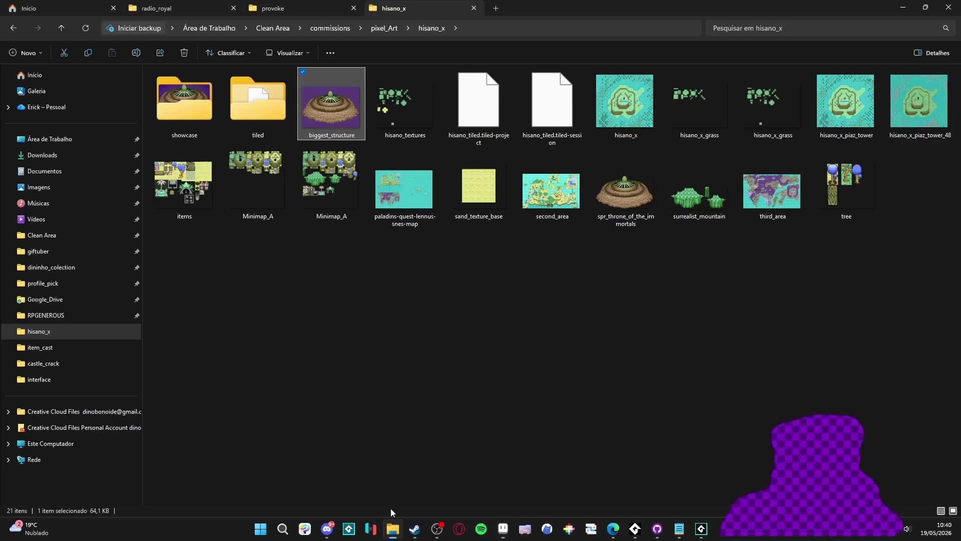
Step: Navigate from provoke up to the uppercut folder and open themba - uppercut-adjusted.aseprite
left_click(305, 9)
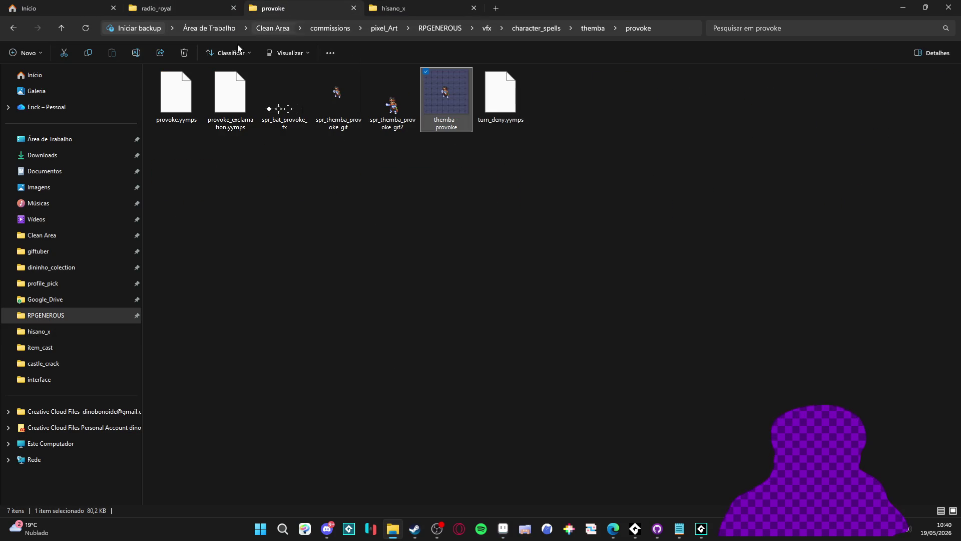
left_click(591, 29)
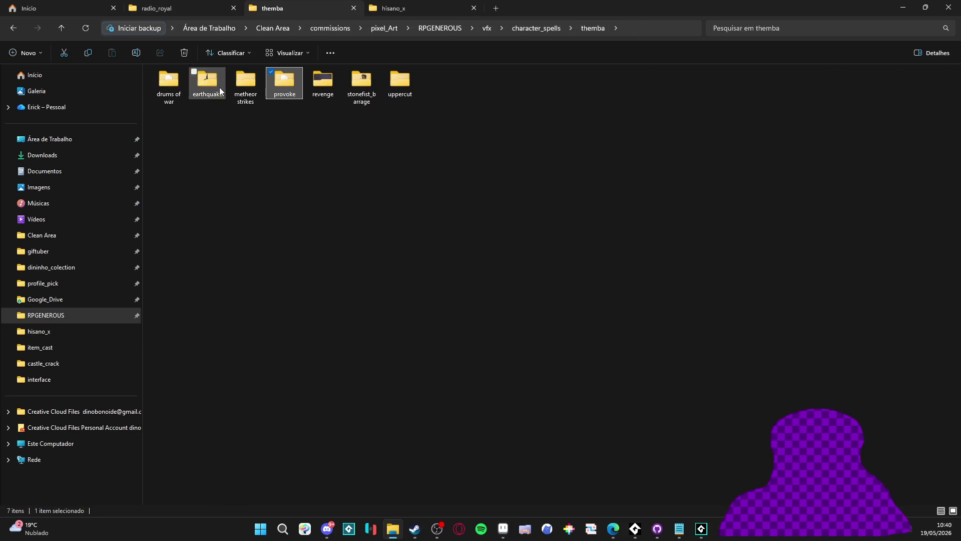
double_click(400, 83)
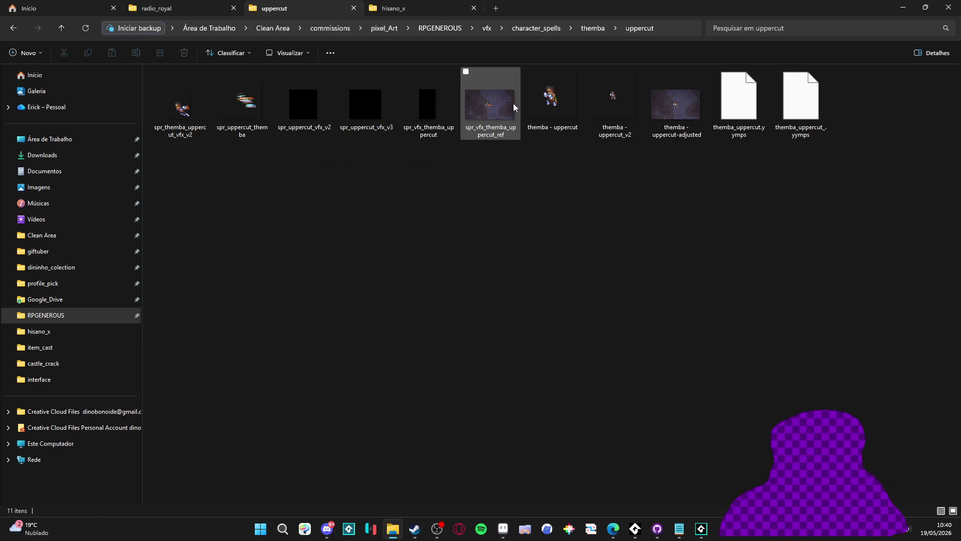
left_click(550, 102)
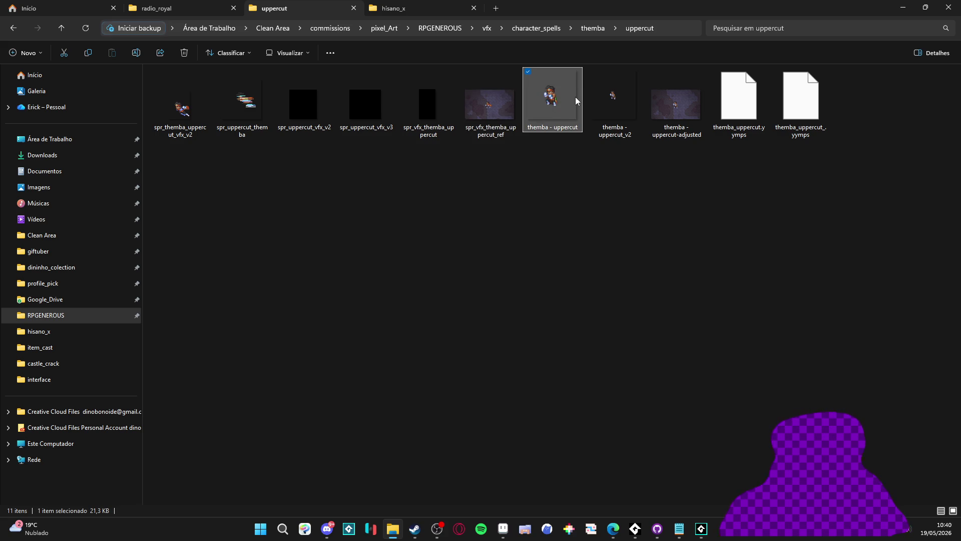
double_click(651, 99)
scroll(542, 196, "up", 1)
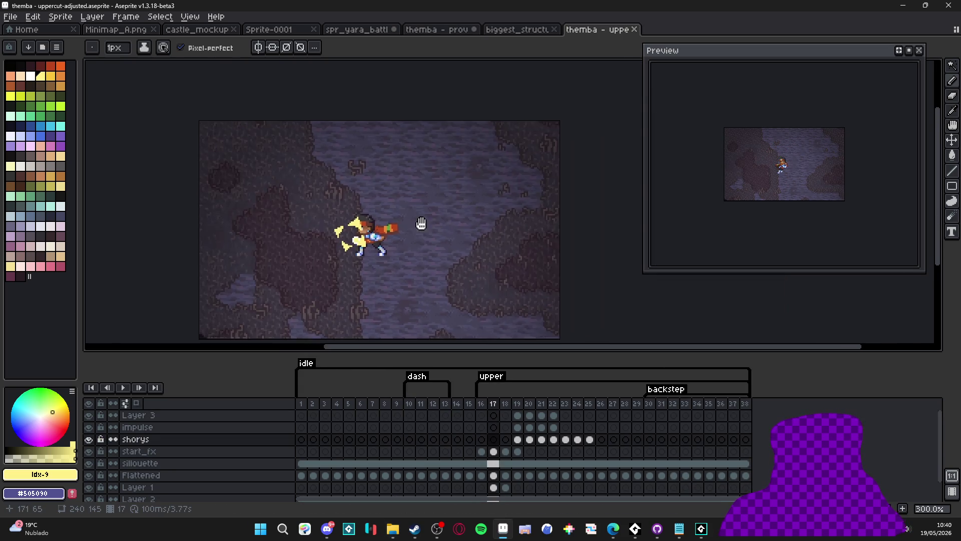
Step: Review uppercut frames 19–26, dock the reference beside provoke, and close biggest_structure
left_click(541, 404)
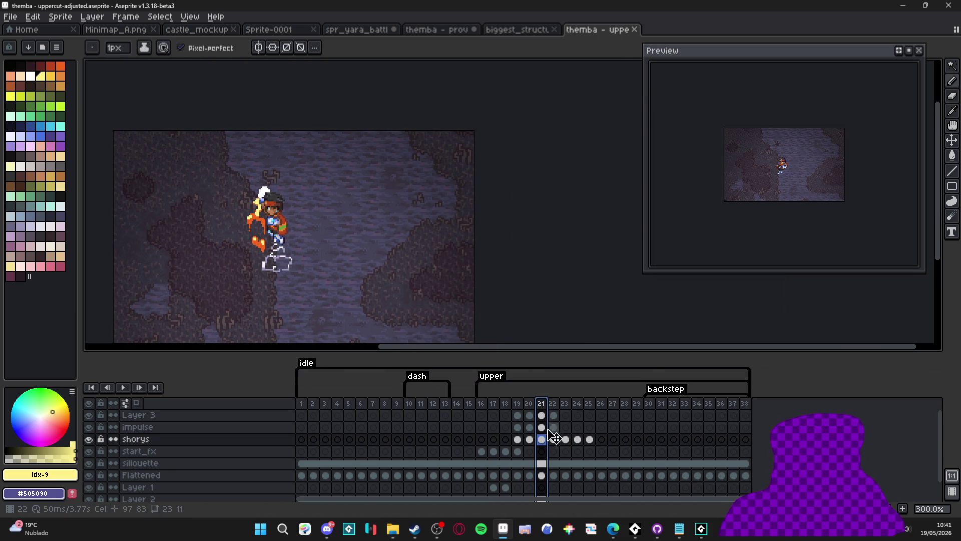
left_click(554, 404)
left_click(565, 405)
left_click(602, 416)
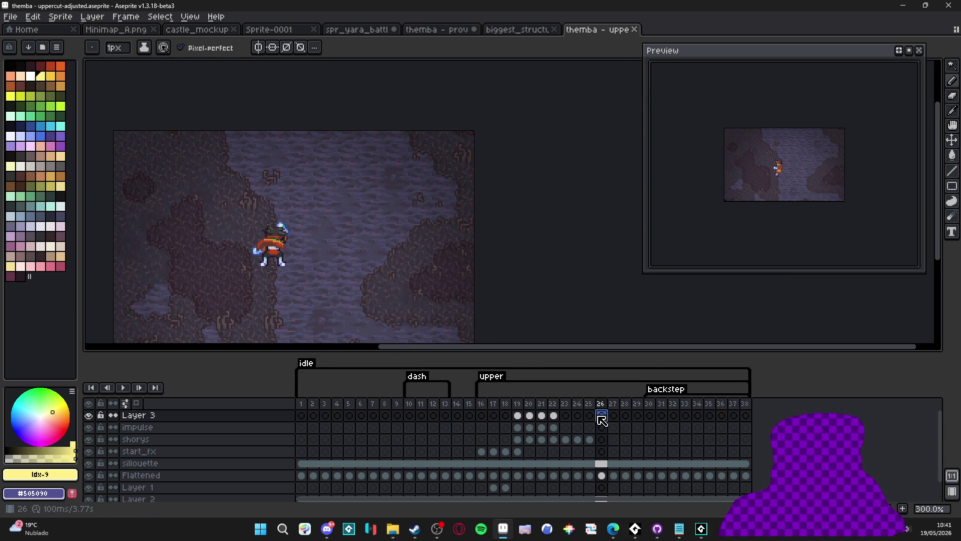
left_click(529, 404)
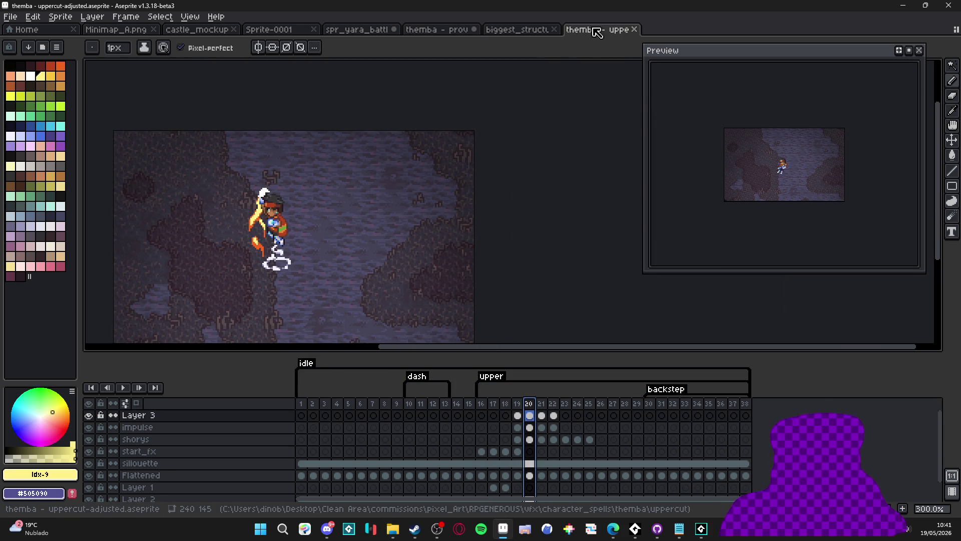
left_click(519, 403)
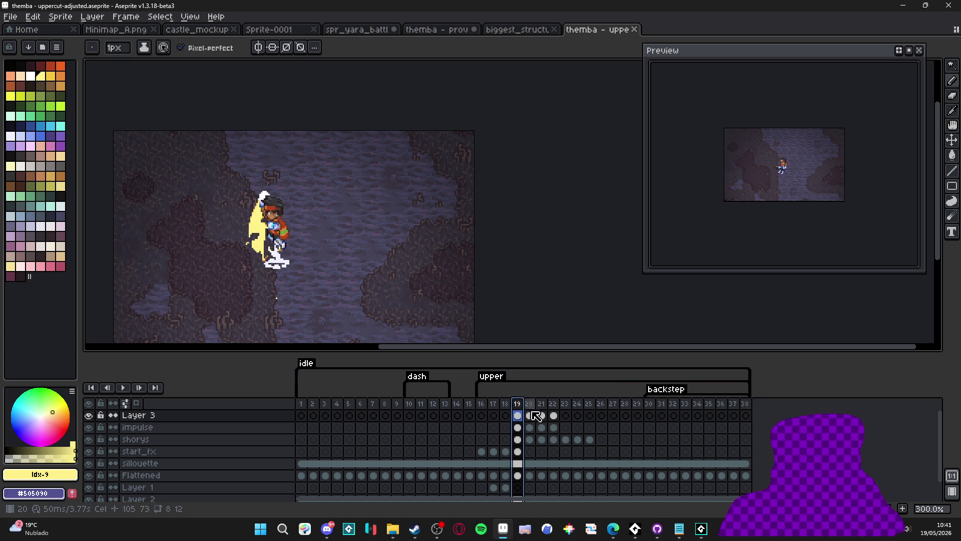
left_click(541, 403)
mouse_move(606, 35)
left_mouse_down()
mouse_move(103, 199)
mouse_move(176, 223)
mouse_move(299, 146)
mouse_move(324, 219)
left_mouse_up()
left_click(554, 30)
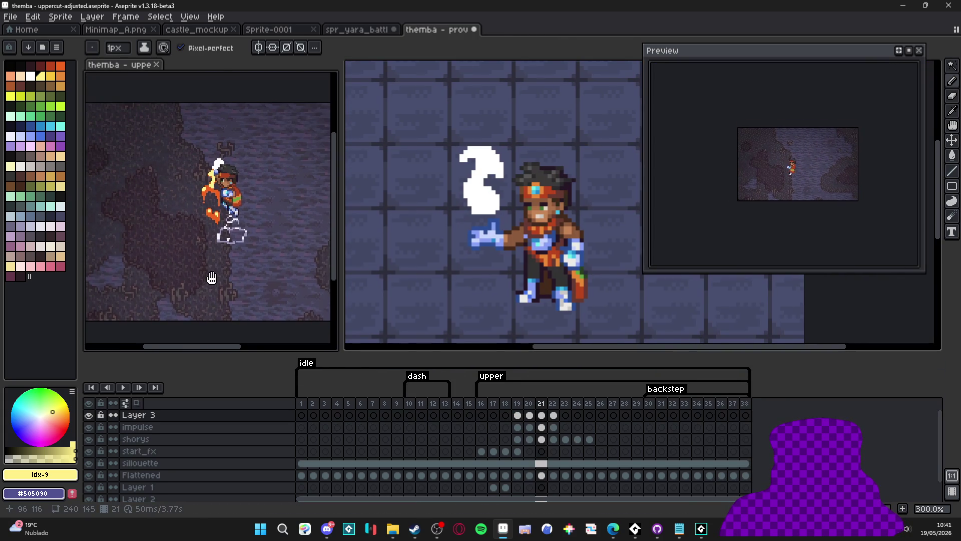
left_click(521, 405)
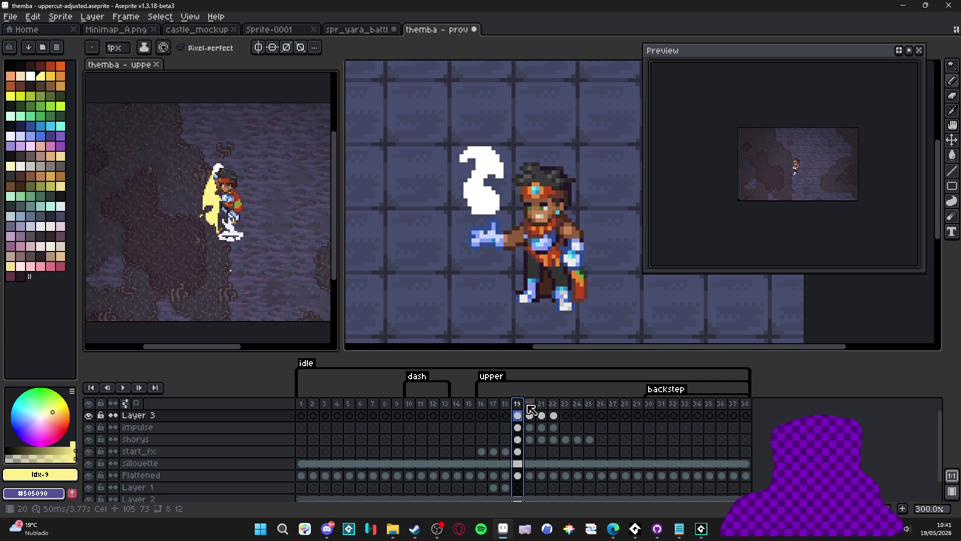
left_click(528, 404)
scroll(180, 182, "up", 2)
Step: Fill frame 13's white flame with pale yellow #FFF089 using the Paint Bucket
key("g")
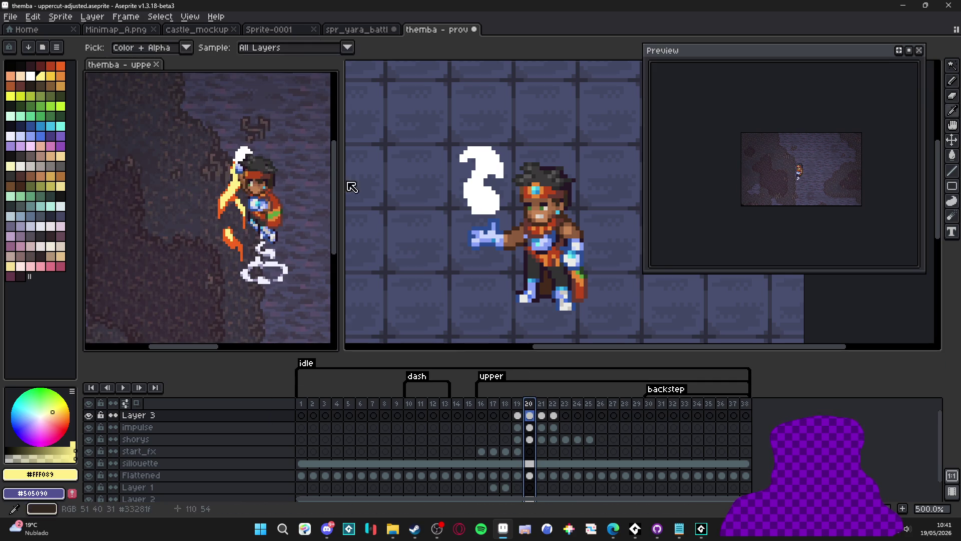
scroll(428, 191, "up", 3)
left_click(532, 202)
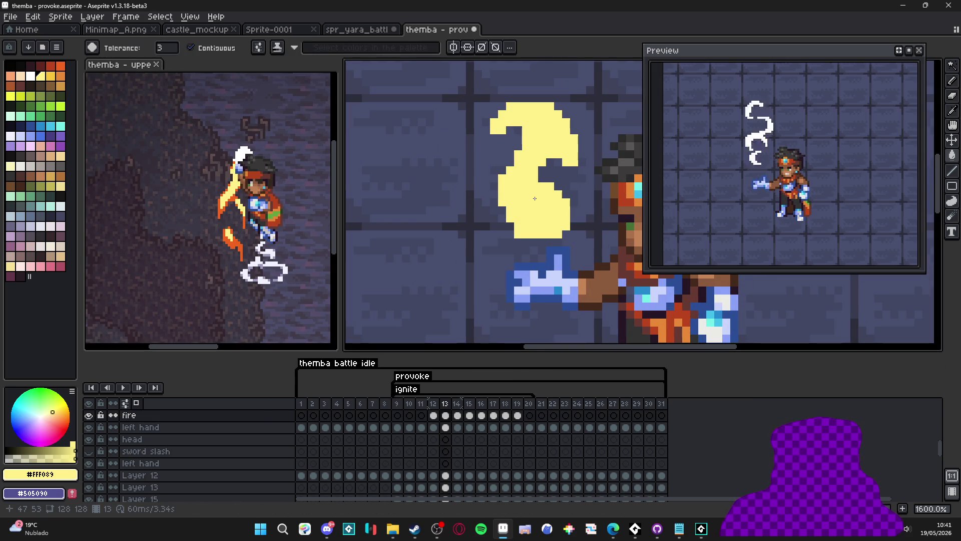
Step: Switch to the Pencil, pick orange #F1641F from the uppercut reference, and return to frame 13
scroll(535, 198, "right", 3)
key("b")
scroll(214, 215, "up", 1)
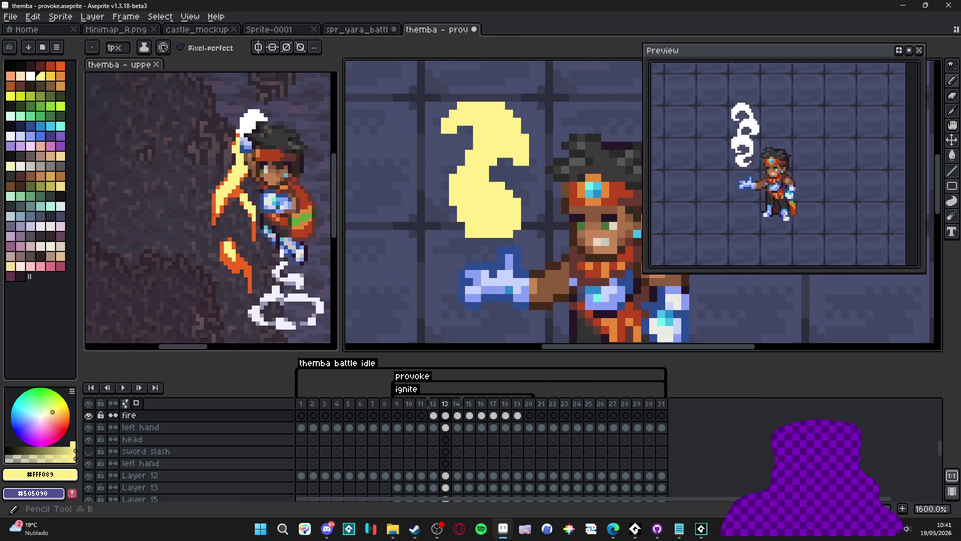
left_click(213, 214, "alt")
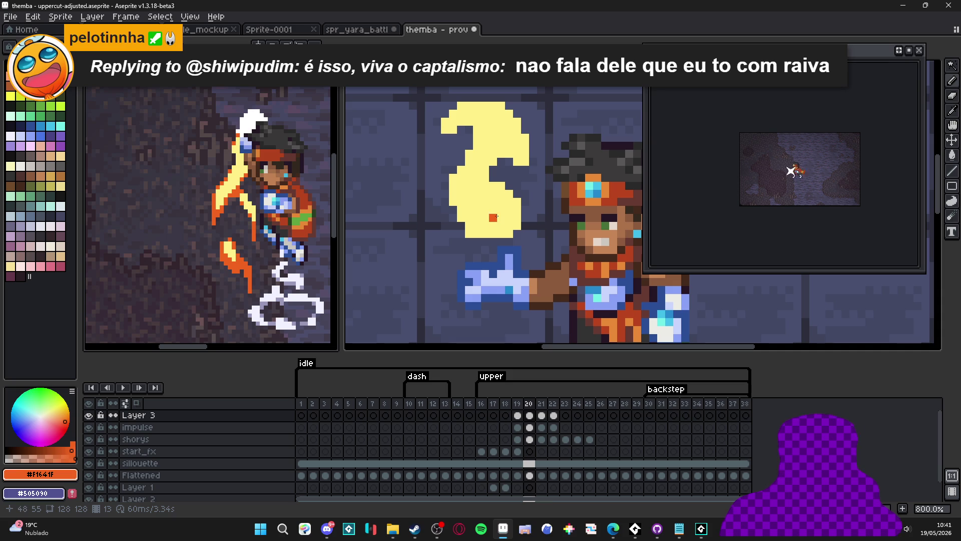
left_click(509, 210)
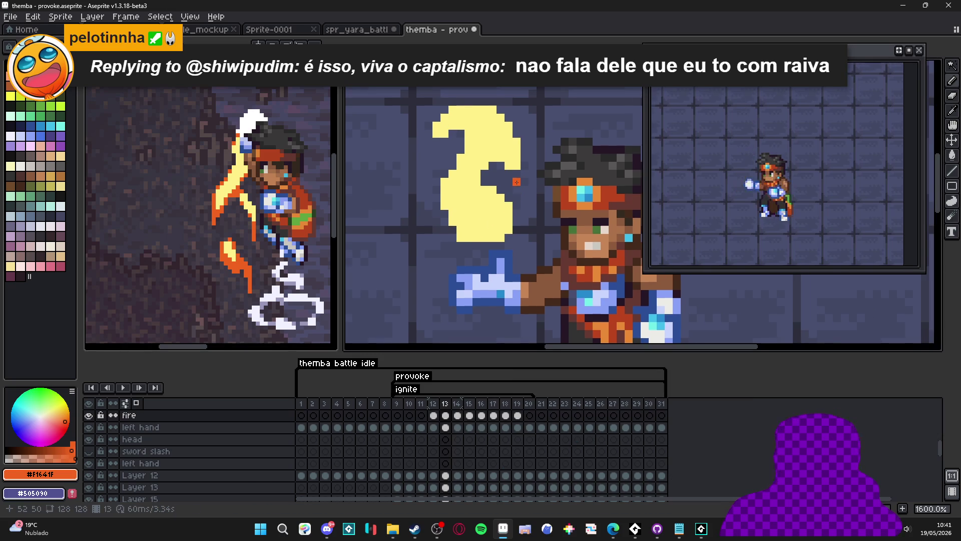
scroll(507, 200, "up", 2)
Step: Paint orange pixels along the frame-13 flame's left, bottom and right edges, undoing one slip
left_click(435, 150)
left_click(435, 102)
left_click(413, 184)
left_click(411, 222)
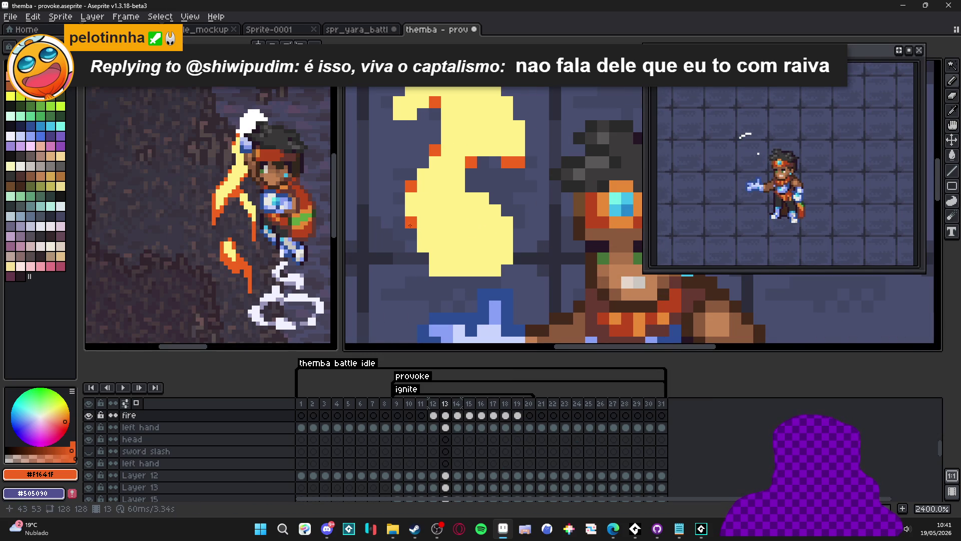
left_click(423, 246)
left_click(435, 271)
left_click(447, 259)
key("ctrl+z")
left_click(483, 199)
left_click(507, 223)
Step: Add orange pixels along the flame's top and top-left edges, undoing stray pixels
scroll(492, 263, "down", 2)
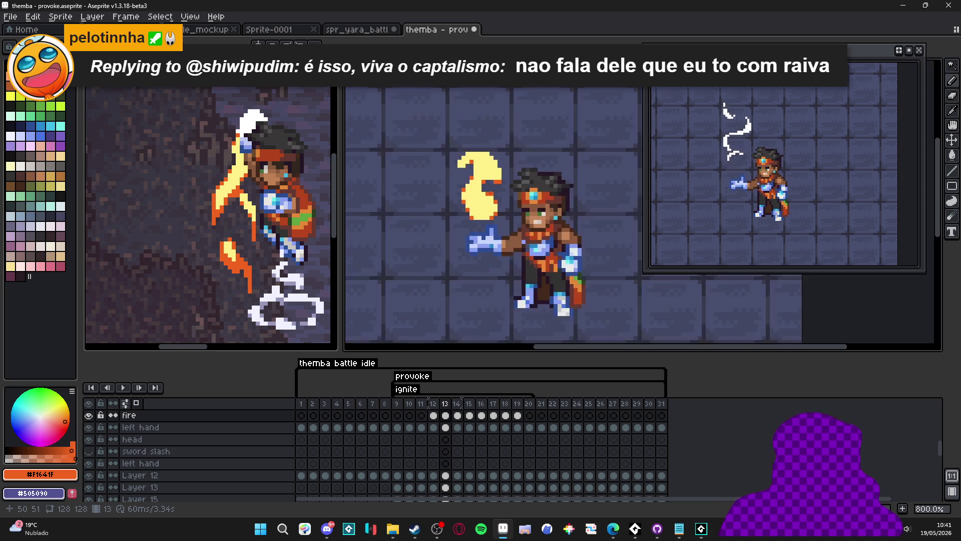
scroll(480, 200, "up", 2)
left_click(481, 156)
key("ctrl+z")
left_click(469, 143)
left_click(445, 144)
key("ctrl+z")
left_click(409, 143)
left_click_drag(385, 167, 397, 179)
left_click(397, 154)
left_click(409, 156)
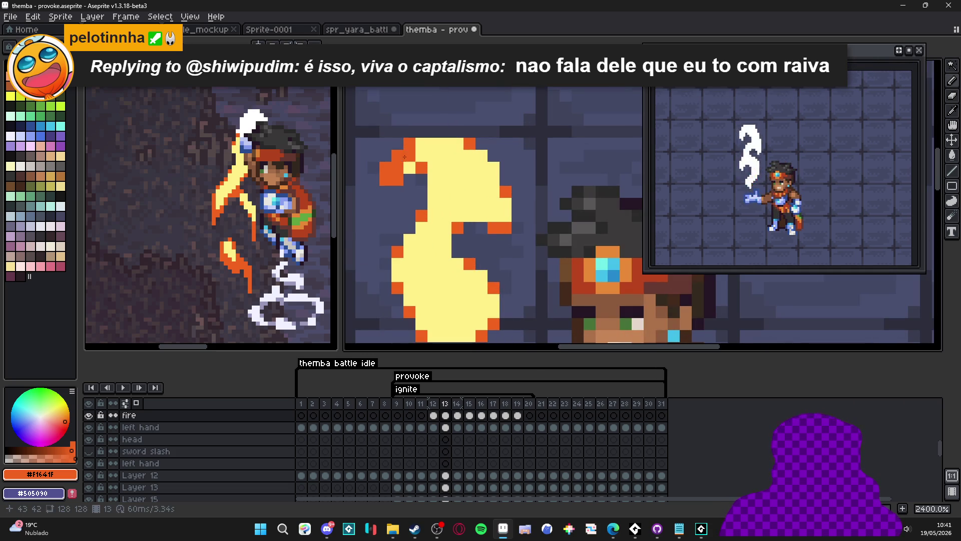
key("ctrl+z")
scroll(410, 157, "down", 2)
scroll(423, 168, "up", 2)
left_click(423, 169)
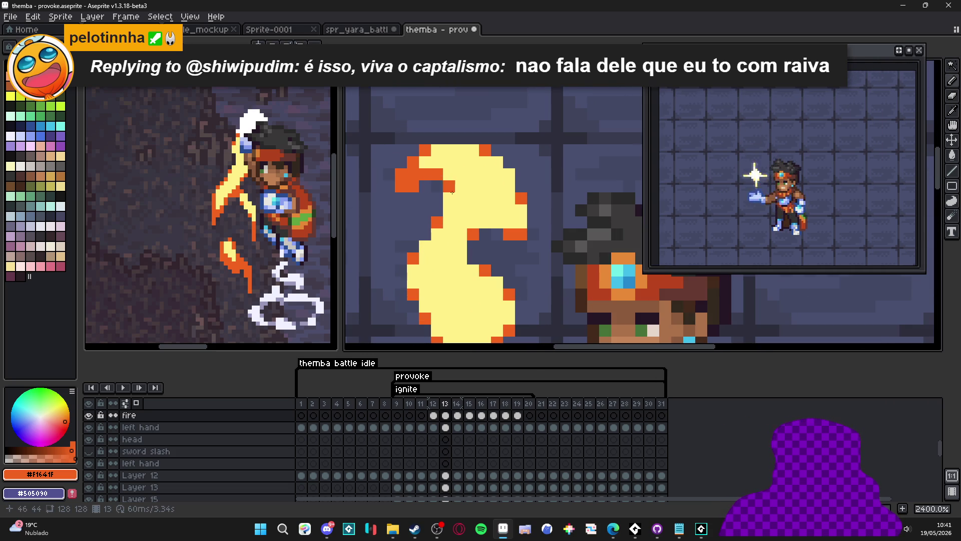
Step: Move to frame 14 to view its still-white flame
scroll(452, 192, "down", 2)
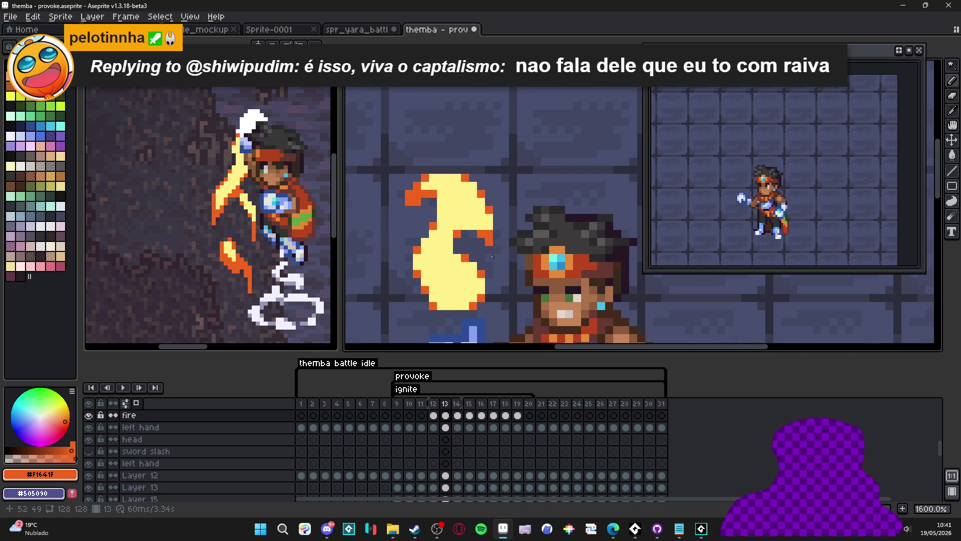
scroll(492, 256, "down", 3)
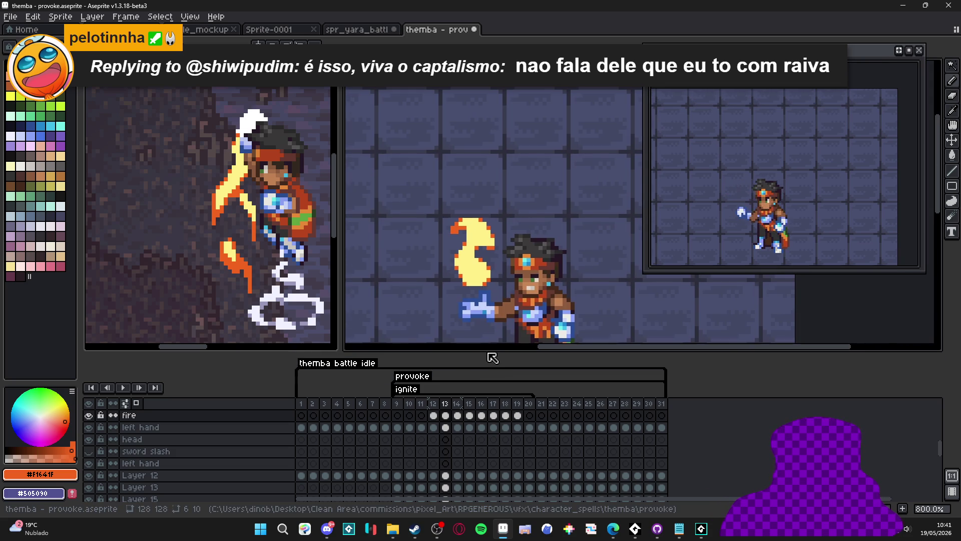
scroll(496, 275, "down", 1)
scroll(492, 278, "up", 5)
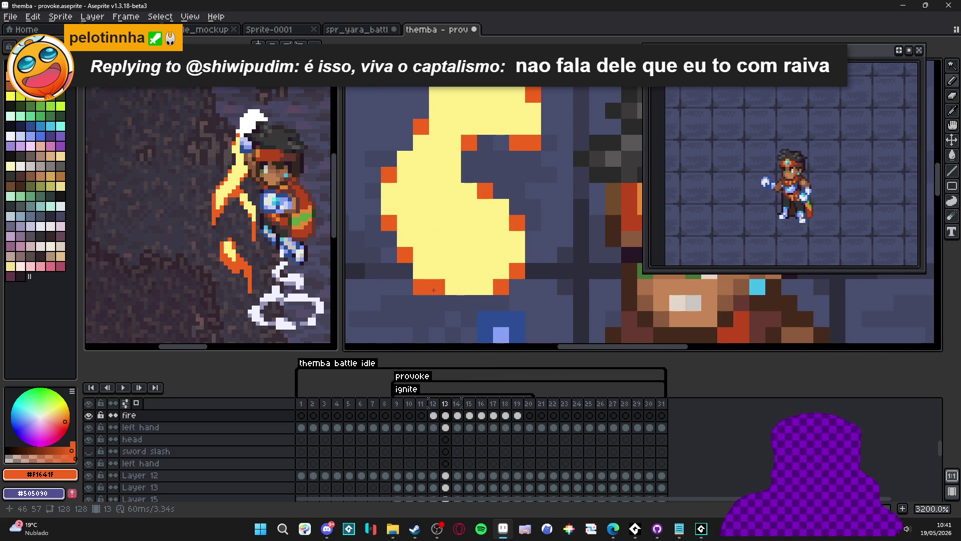
scroll(453, 207, "down", 1)
left_click(470, 405)
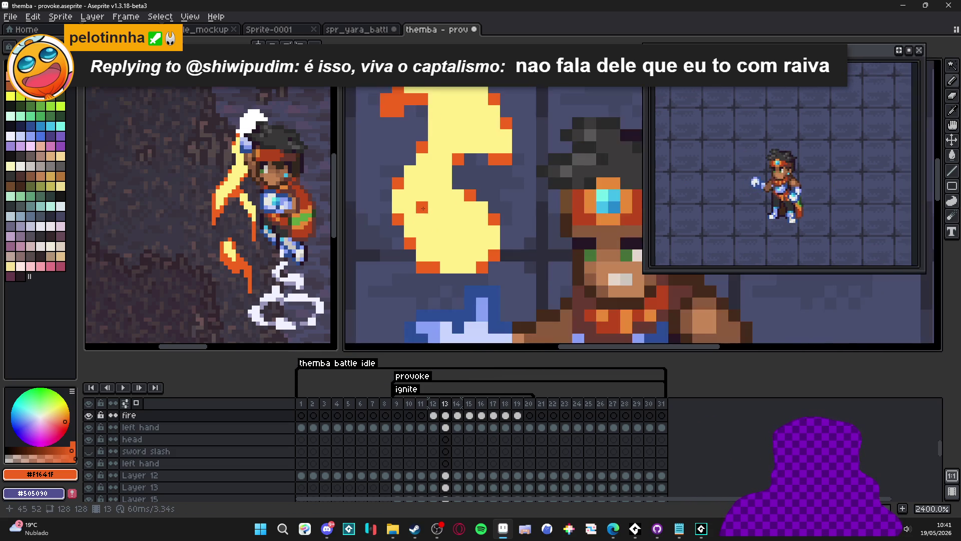
left_click(457, 403)
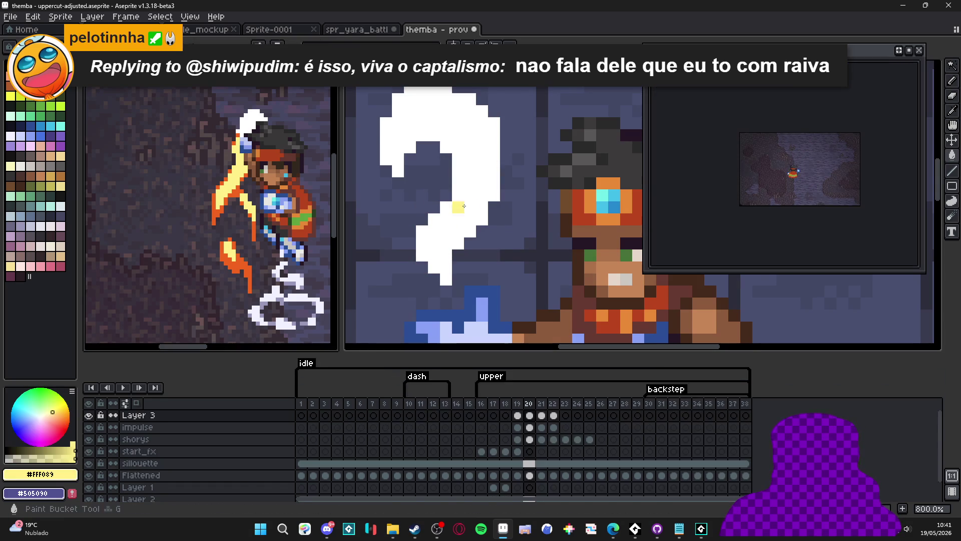
Step: Fill the white flames on frames 14 and 16 with pale yellow #FFF089
left_click(468, 224)
key("Right")
scroll(466, 311, "down", 1)
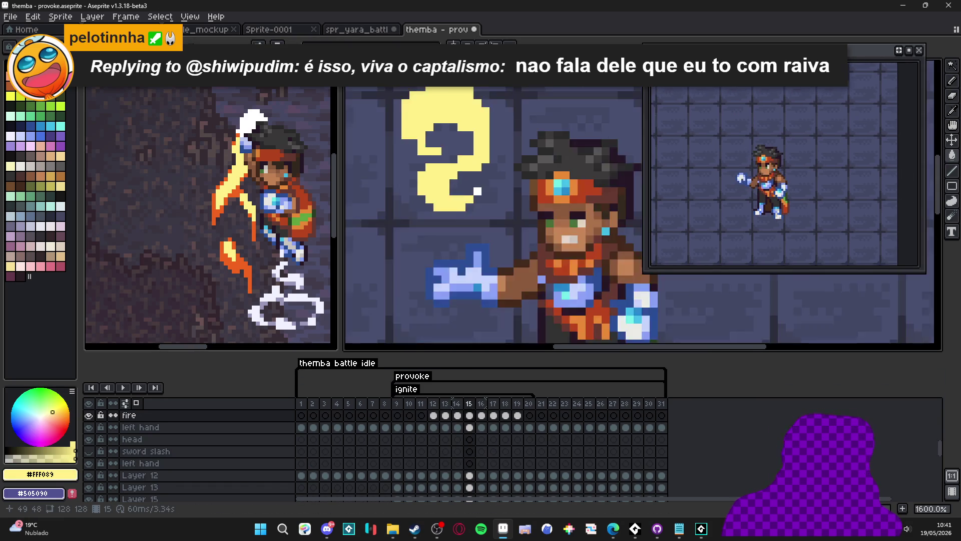
scroll(467, 301, "down", 1)
key("Right")
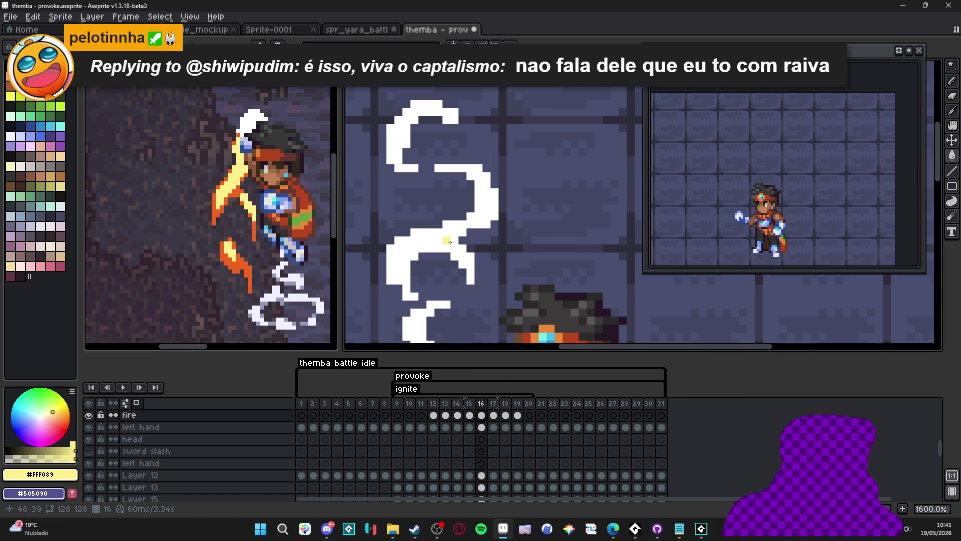
left_click(451, 196)
left_click(428, 107)
Step: Fill frame 17's flame wisps pale yellow, undoing an accidental whole-canvas fill
key("Right")
left_click(471, 174)
left_click(432, 209)
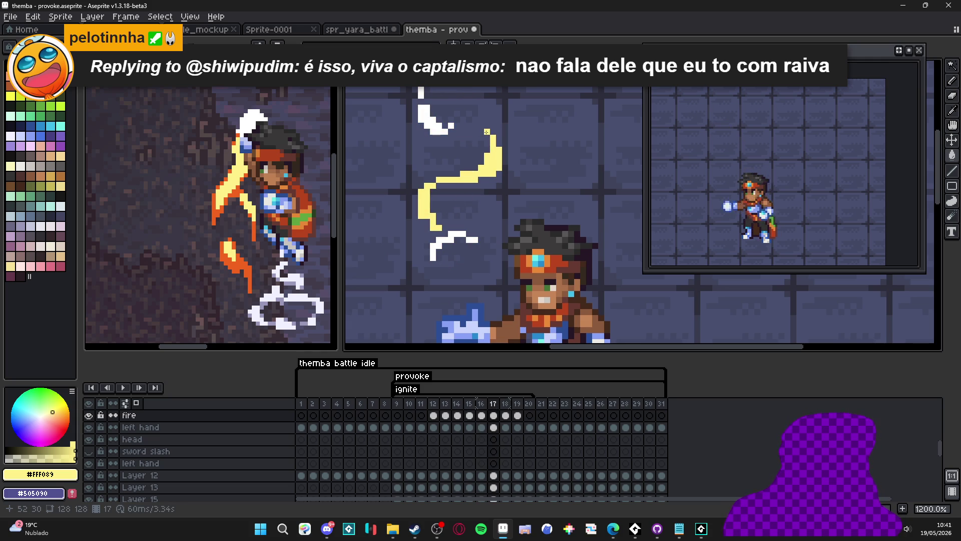
left_click(449, 126)
left_click(421, 94)
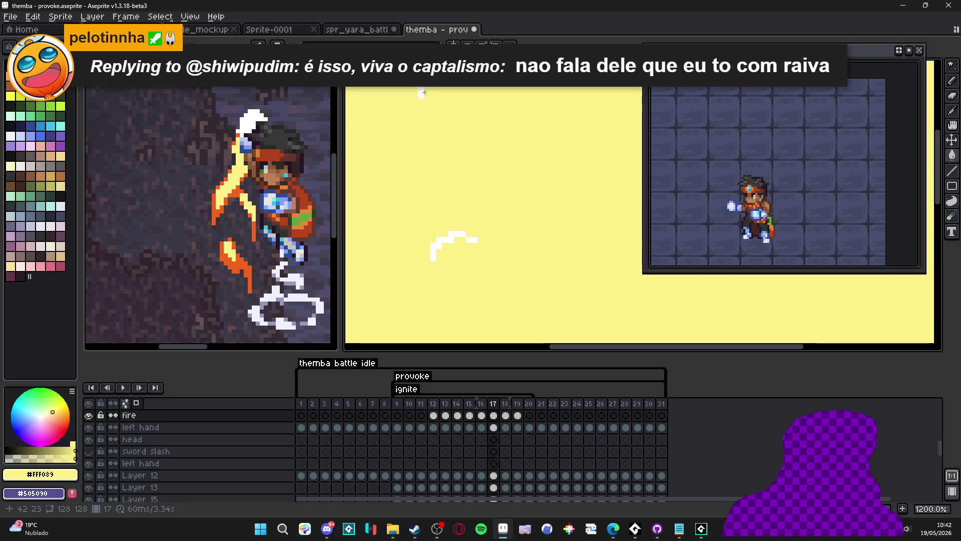
key("ctrl+z")
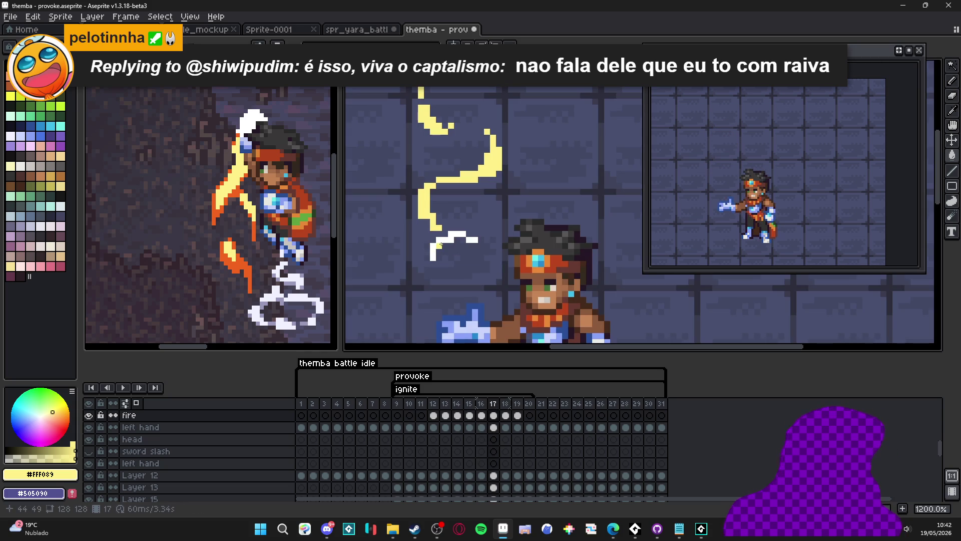
Step: Check frames 18–20, return to frame 13 and eyedrop orange #F1641F from its flame
key("Right")
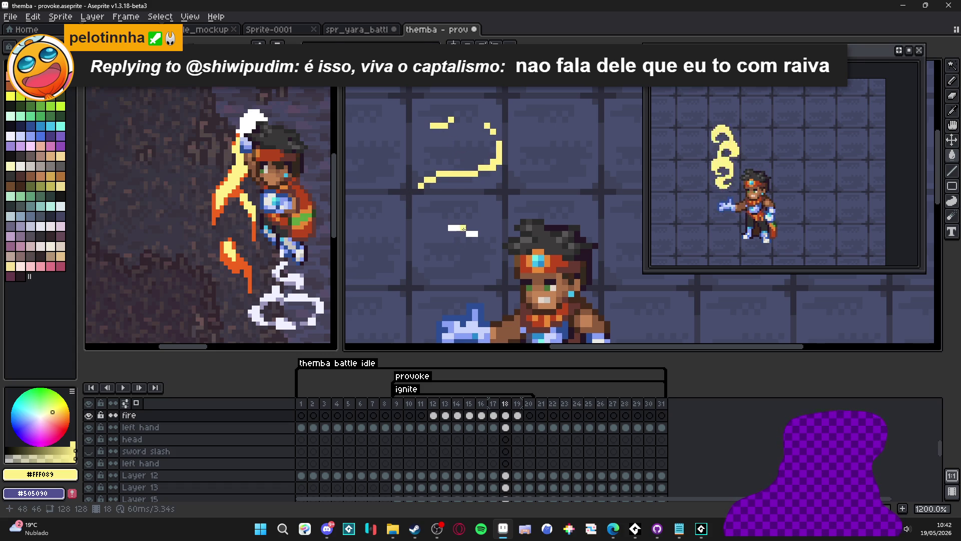
key("period")
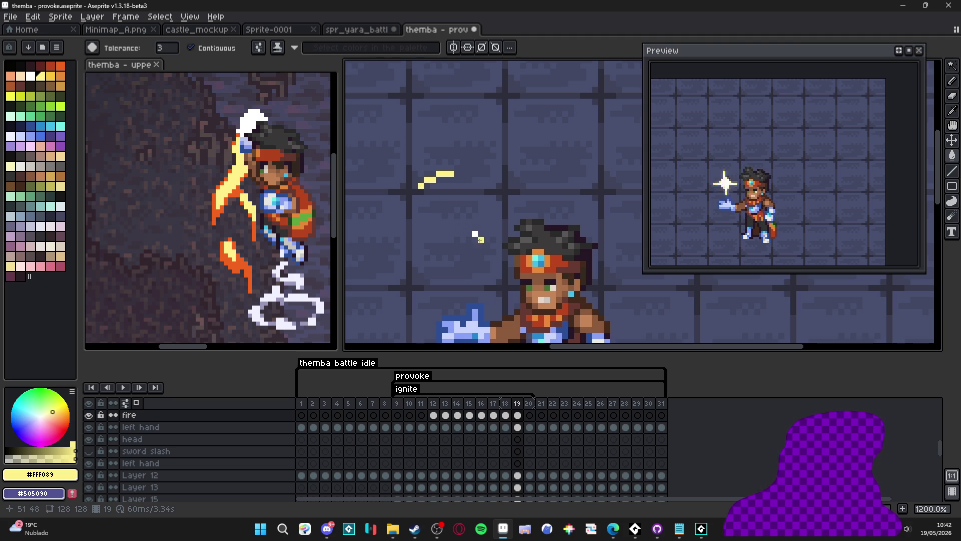
key("period")
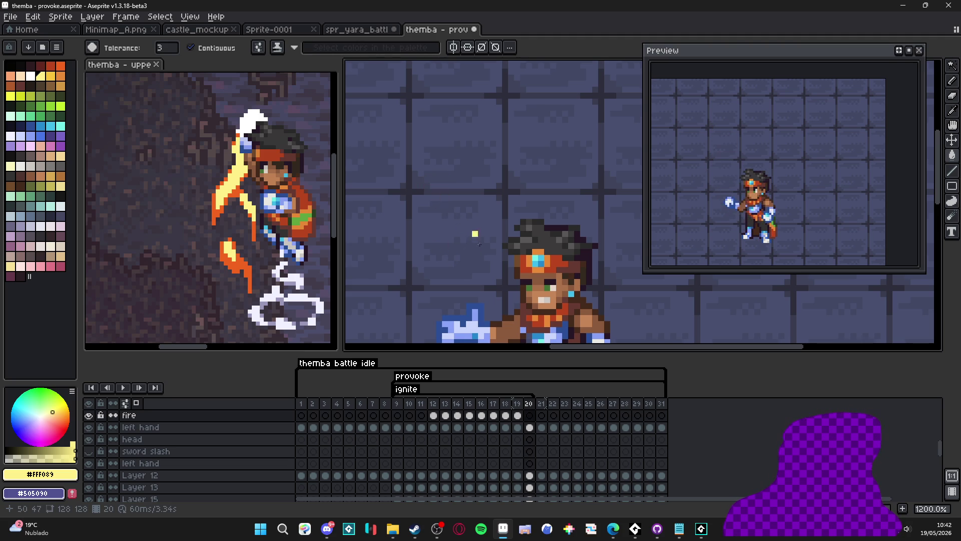
left_click(433, 415)
left_click(445, 415)
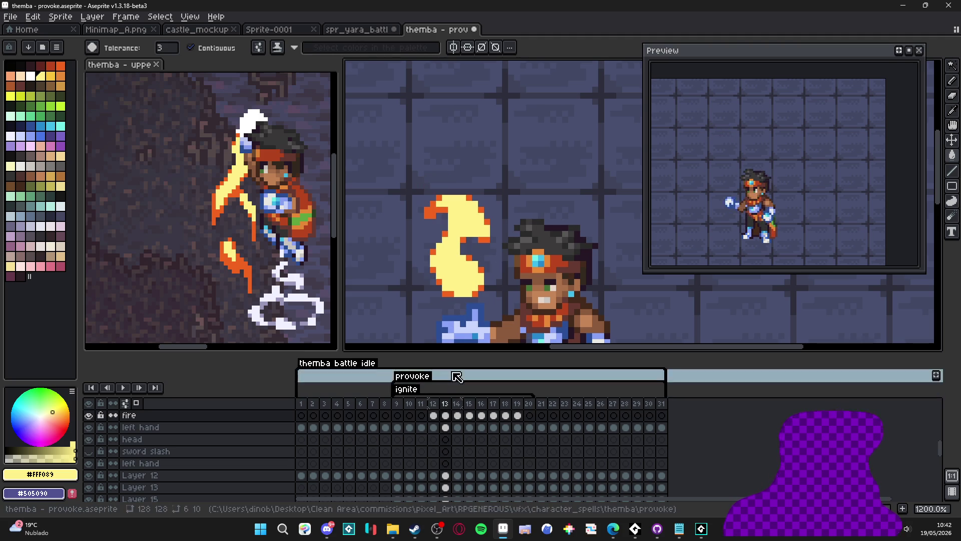
key("i")
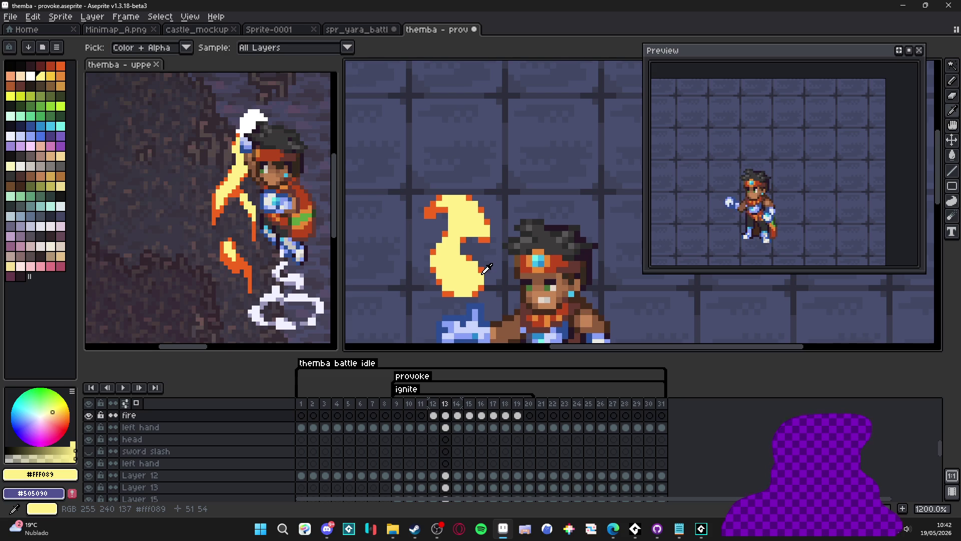
left_click(481, 267, "alt")
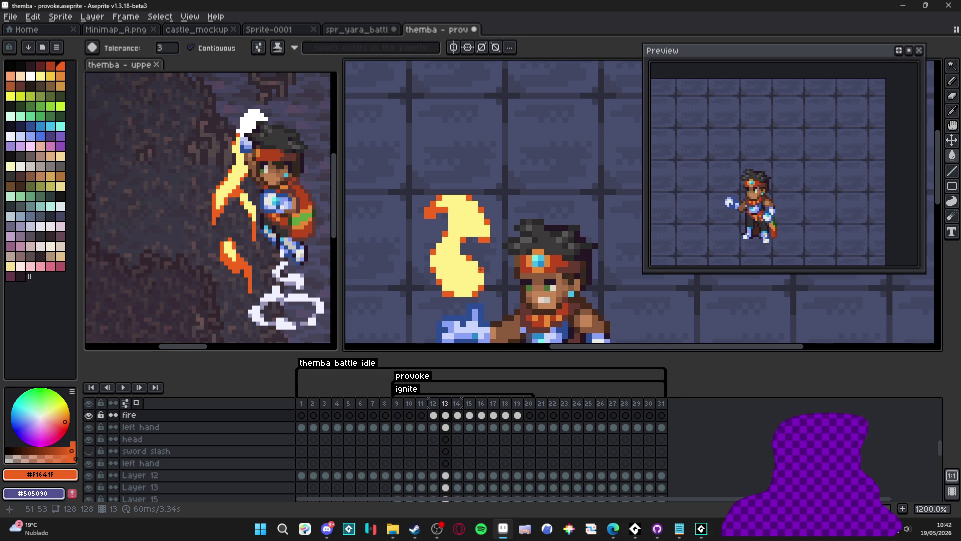
Step: Go to frame 14 and undo an accidental orange bucket fill
key("Right")
scroll(439, 229, "up", 1)
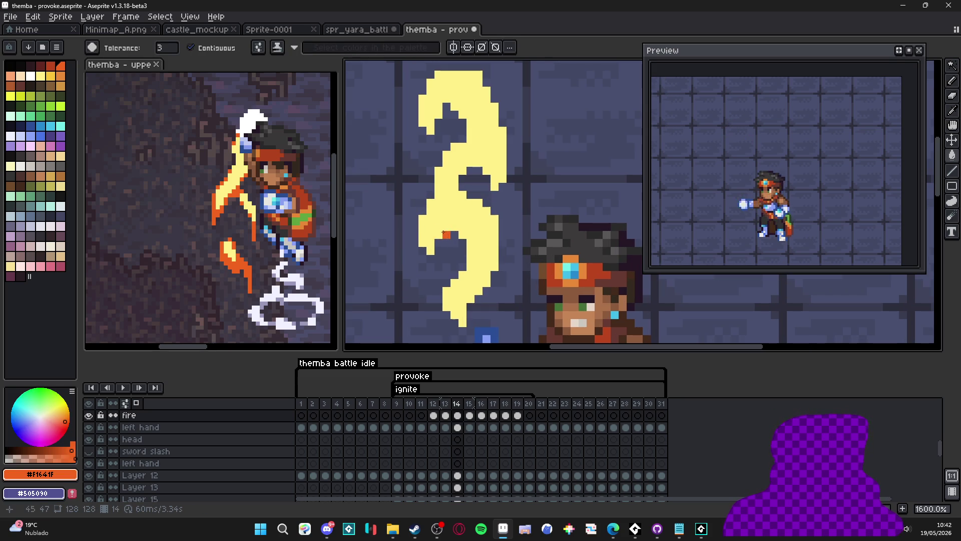
key("g")
left_click(443, 228)
key("ctrl+z")
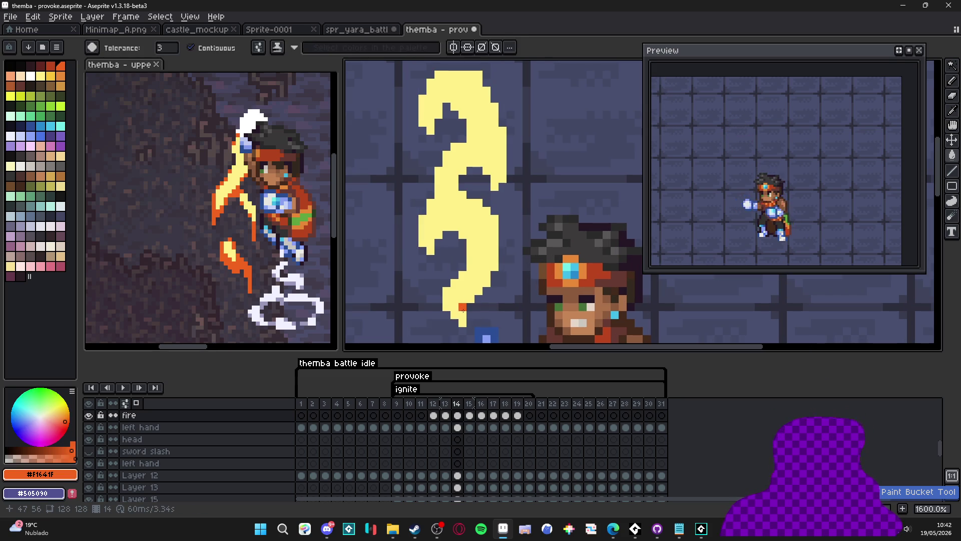
Step: With a one-pixel Pencil, paint orange along frame 14 flame's bottom and left tips
key("b")
left_click(462, 311)
key("minus")
mouse_move(446, 306)
left_mouse_down()
mouse_move(454, 285)
mouse_move(465, 300)
mouse_move(495, 257)
left_mouse_up()
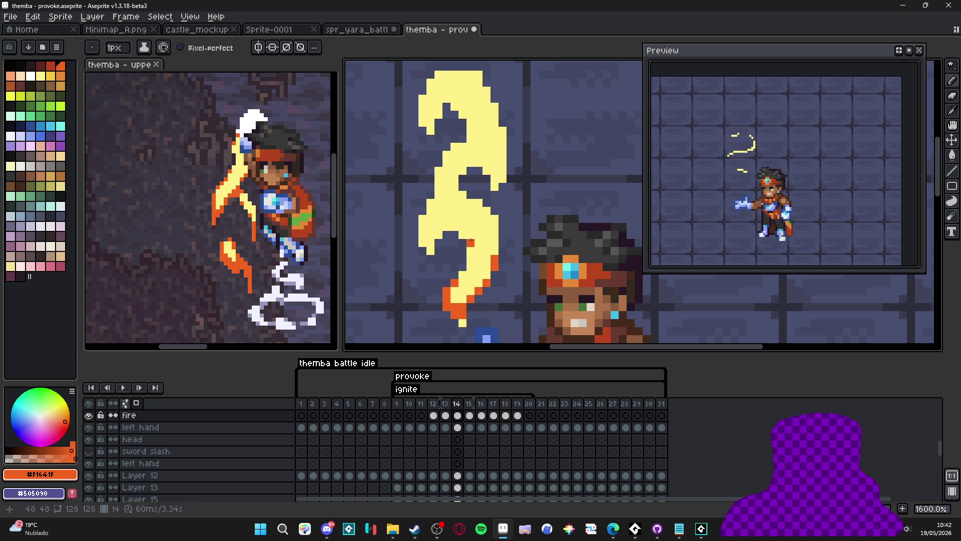
left_click(470, 258)
left_click(429, 247)
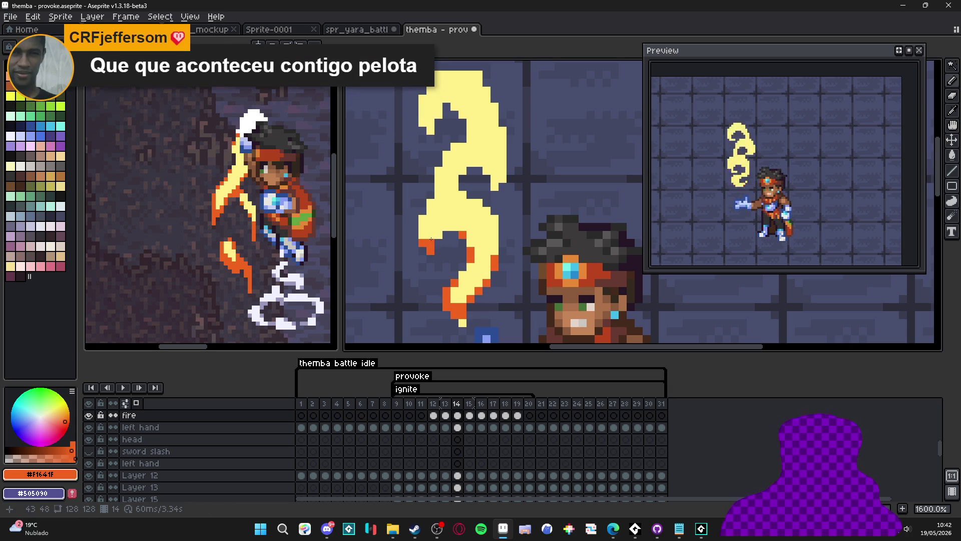
left_click(449, 225)
left_click(450, 219)
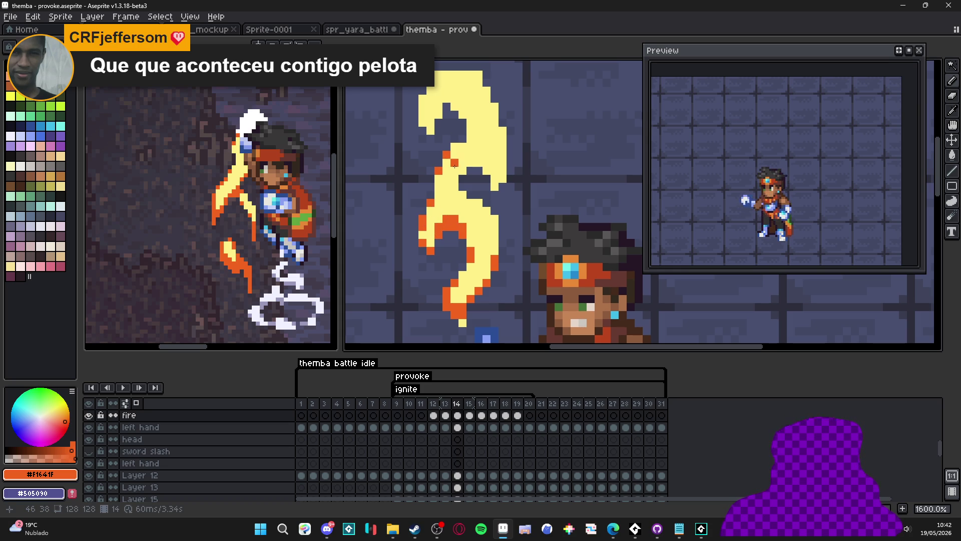
Step: Edge the flame's middle, right and top-left outline with orange pixels
left_click(453, 147)
left_click(471, 163)
left_click(479, 163)
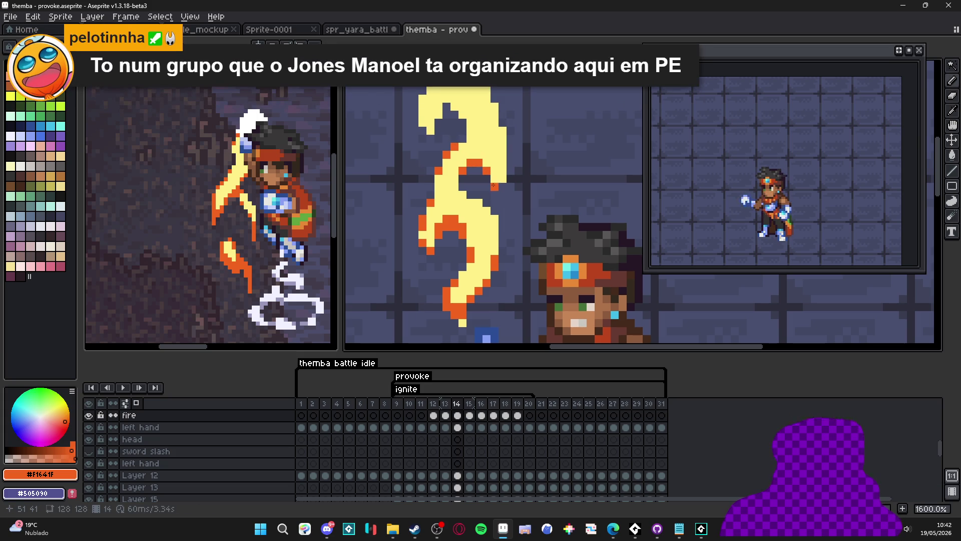
left_click(495, 106)
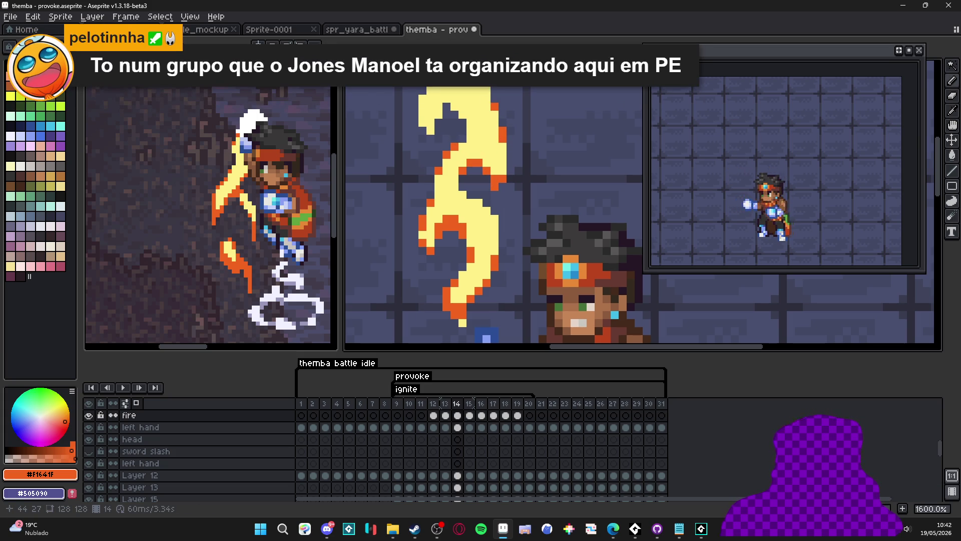
left_click(423, 123)
left_click(422, 114)
left_click(422, 108)
left_click(439, 114)
left_click(455, 106)
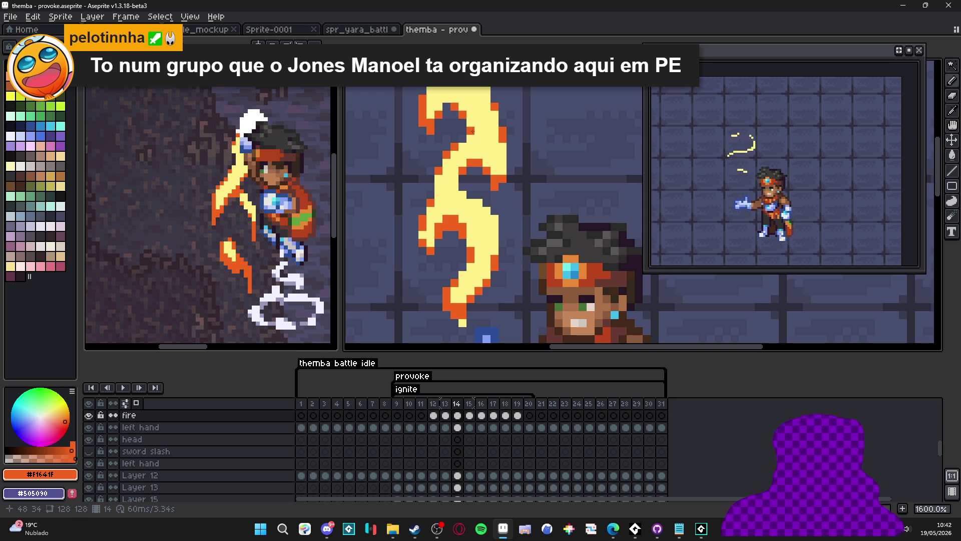
Step: Advance to frame 15 and zoom in on its mostly yellow flame
scroll(471, 135, "down", 3)
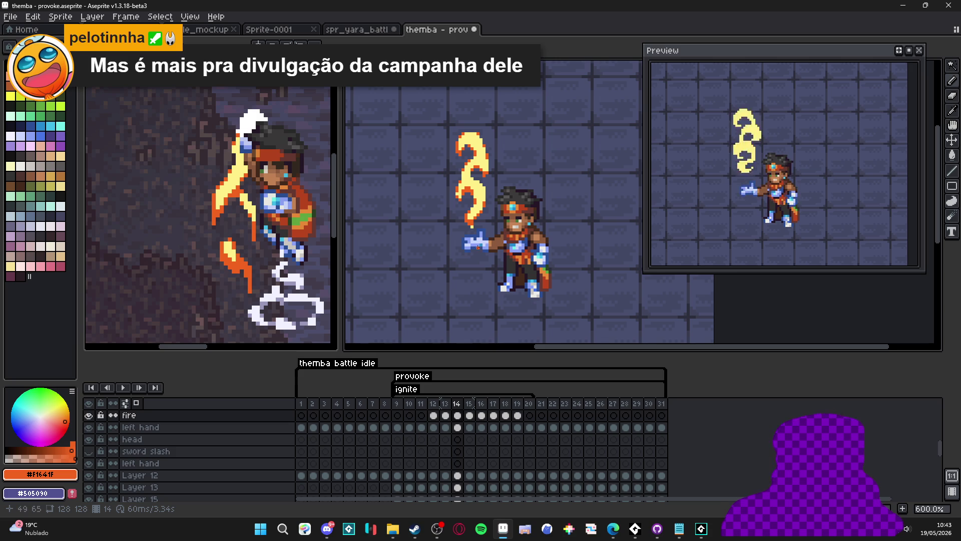
scroll(473, 226, "up", 4)
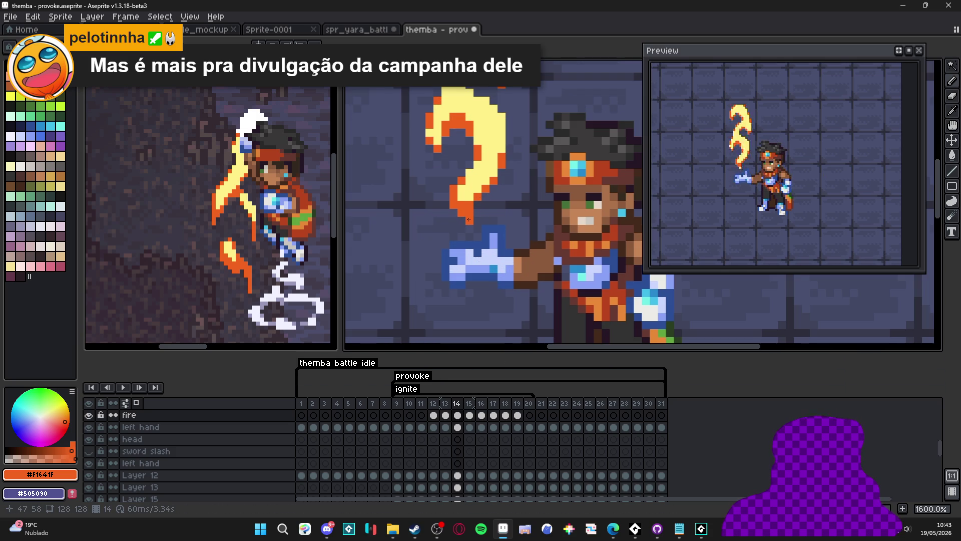
scroll(469, 219, "down", 3)
key("Right")
scroll(465, 231, "up", 3)
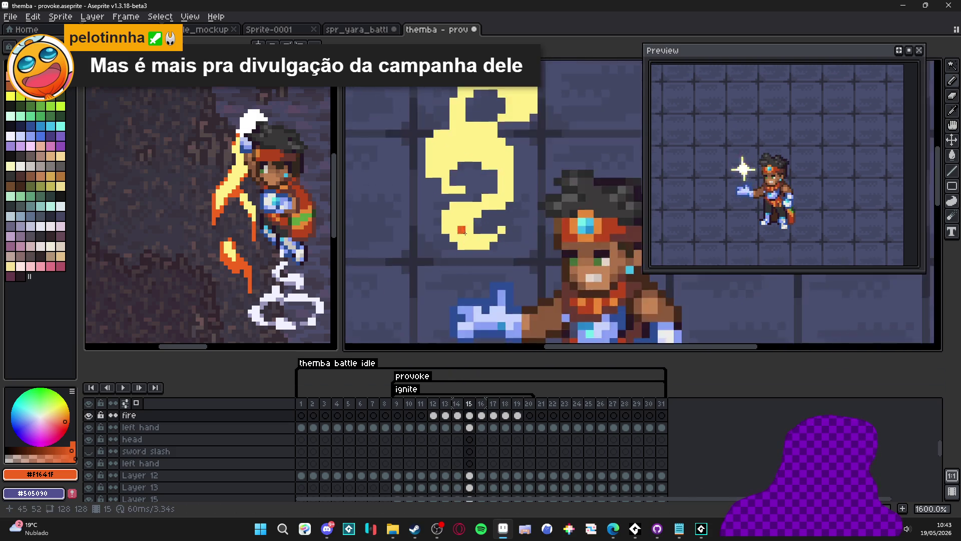
Step: Paint orange along the frame 15 flame's left column and lower edge rows
scroll(465, 231, "up", 1)
mouse_move(484, 236)
left_mouse_down()
mouse_move(445, 238)
mouse_move(413, 227)
left_mouse_up()
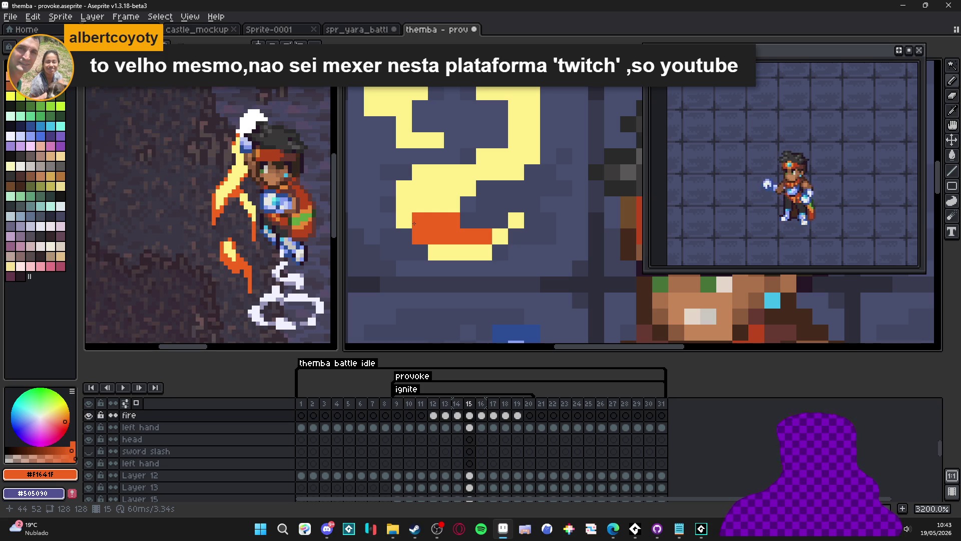
left_click_drag(404, 221, 406, 193)
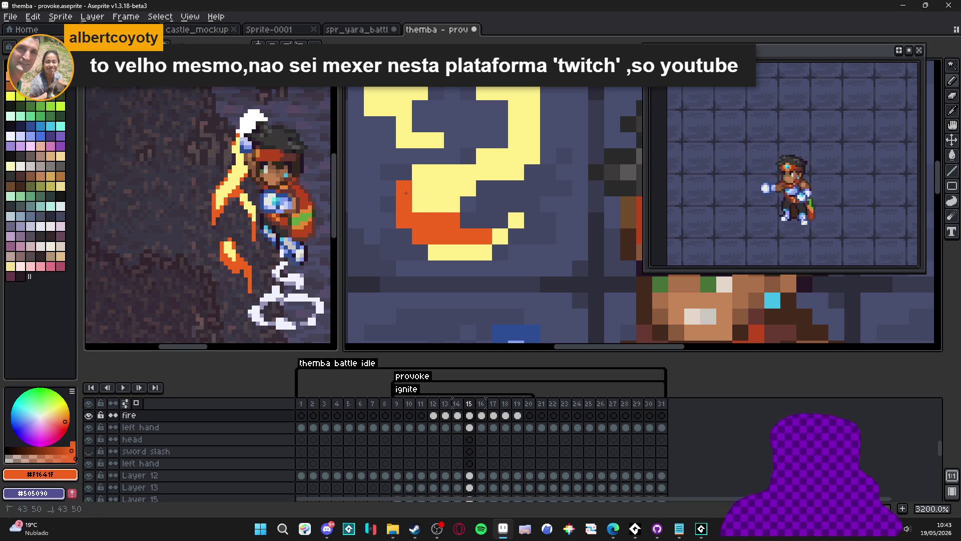
left_click(429, 166)
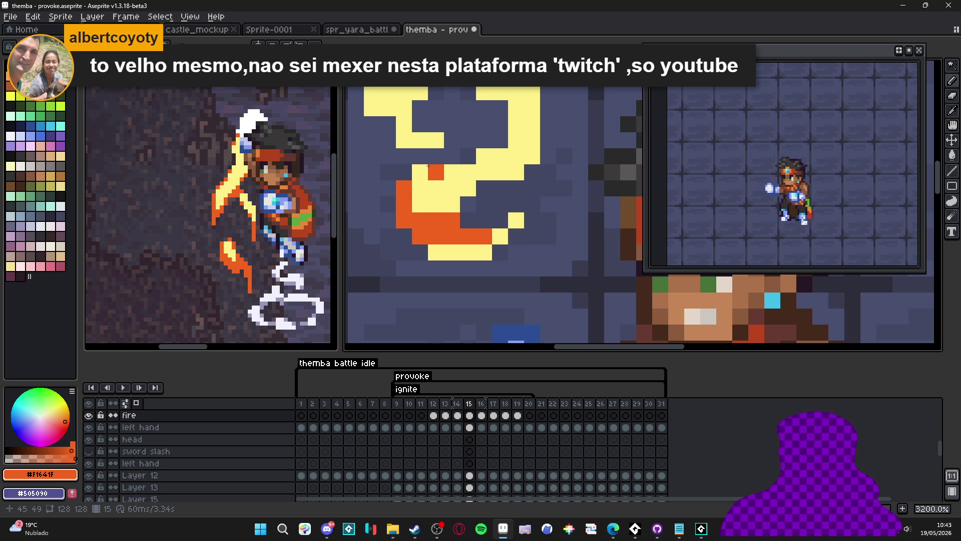
left_click(420, 172)
left_click(467, 188)
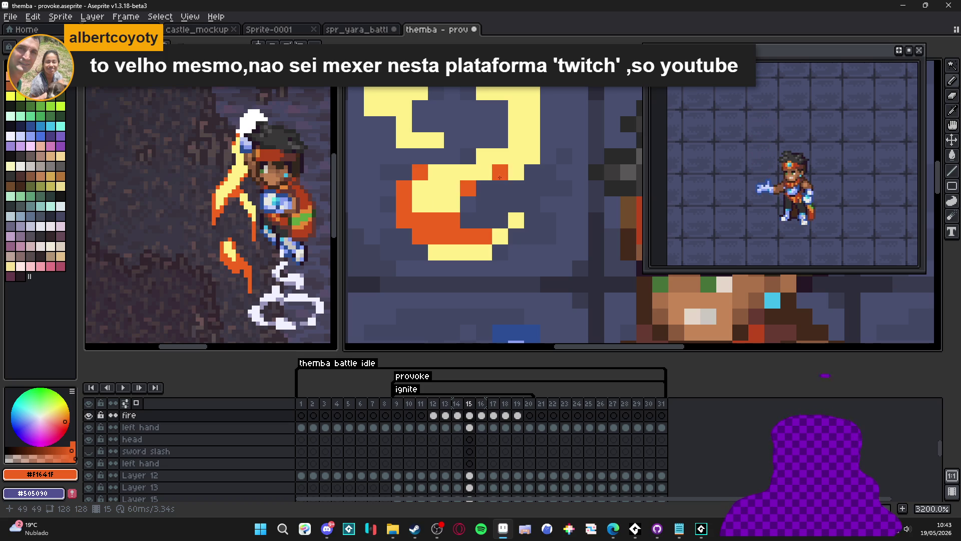
left_click(484, 173)
left_click(468, 173)
left_click(452, 173)
left_click(500, 172)
left_click(484, 156)
left_click(532, 156)
Step: Turn the flame's bottom row orange and draw an L-shaped orange edge with single accent pixels
left_click(467, 240)
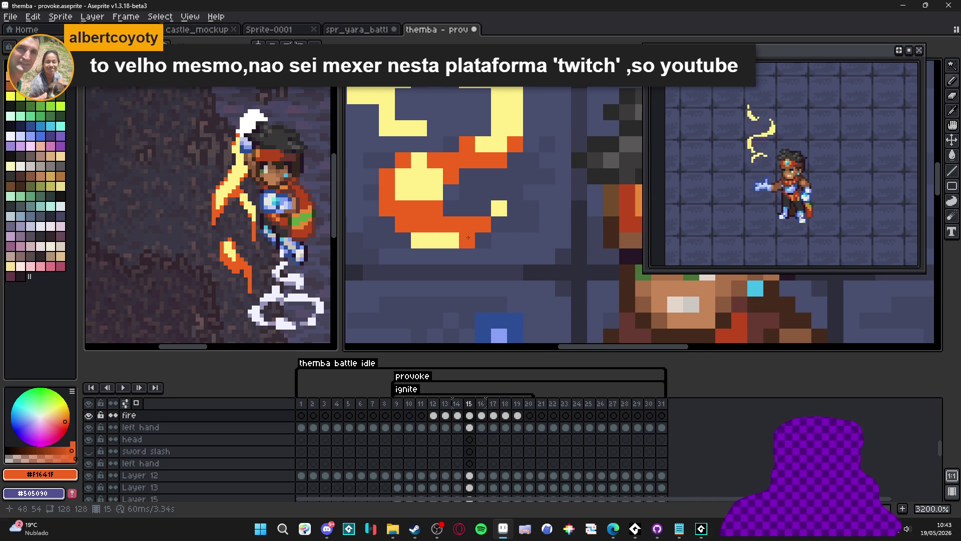
left_click(435, 240)
left_click(452, 241)
left_click(419, 240)
left_click(504, 204)
scroll(400, 194, "up", 2)
mouse_move(459, 217)
left_mouse_down()
mouse_move(426, 217)
mouse_move(430, 189)
mouse_move(394, 177)
mouse_move(391, 131)
mouse_move(401, 115)
left_mouse_up()
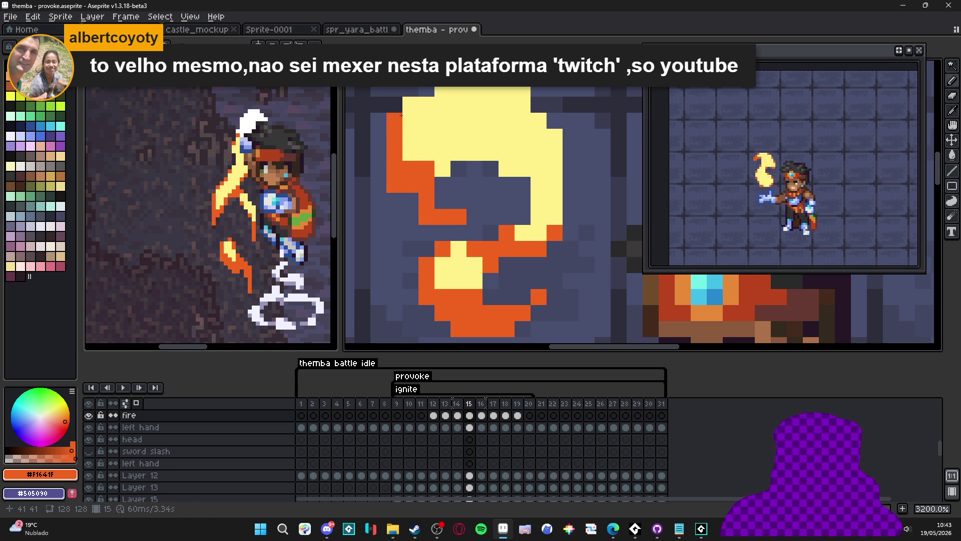
left_click(442, 169)
left_click(410, 152)
left_click(507, 169)
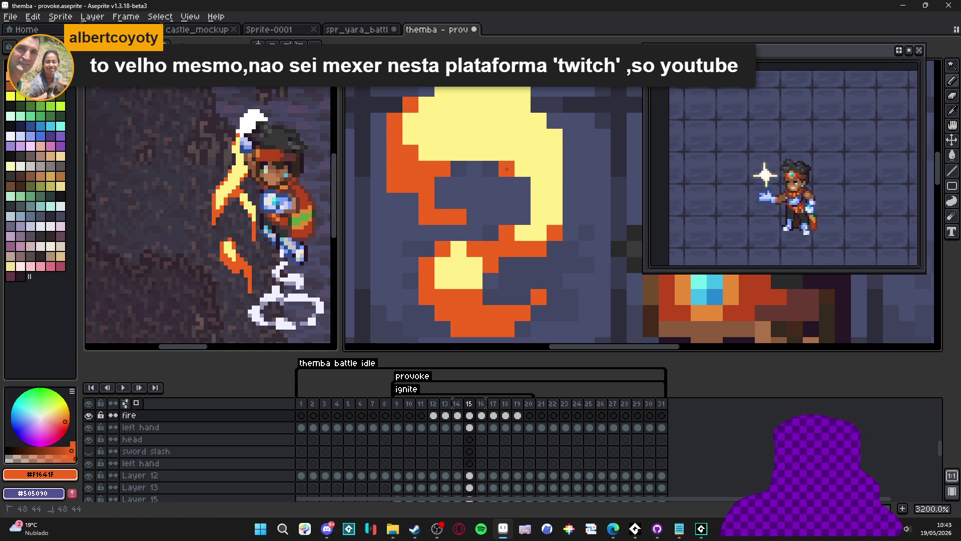
scroll(534, 208, "up", 2)
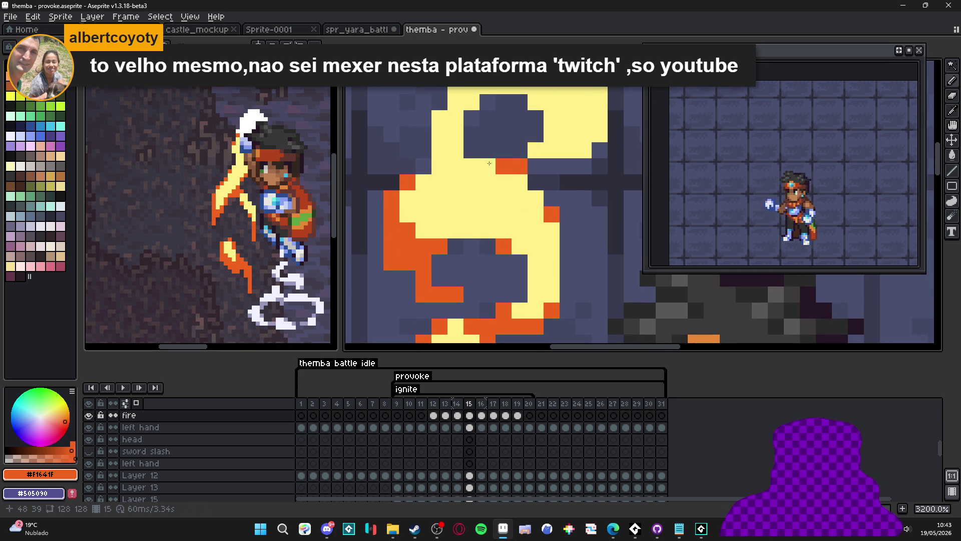
left_click_drag(451, 147, 466, 97)
scroll(464, 239, "up", 5)
left_click_drag(463, 239, 462, 198)
Step: Edge the flame's outer curve with orange pixels
left_click(498, 182)
left_click(482, 198)
left_click(529, 246)
left_click(540, 292)
left_click(530, 296)
left_click(594, 279)
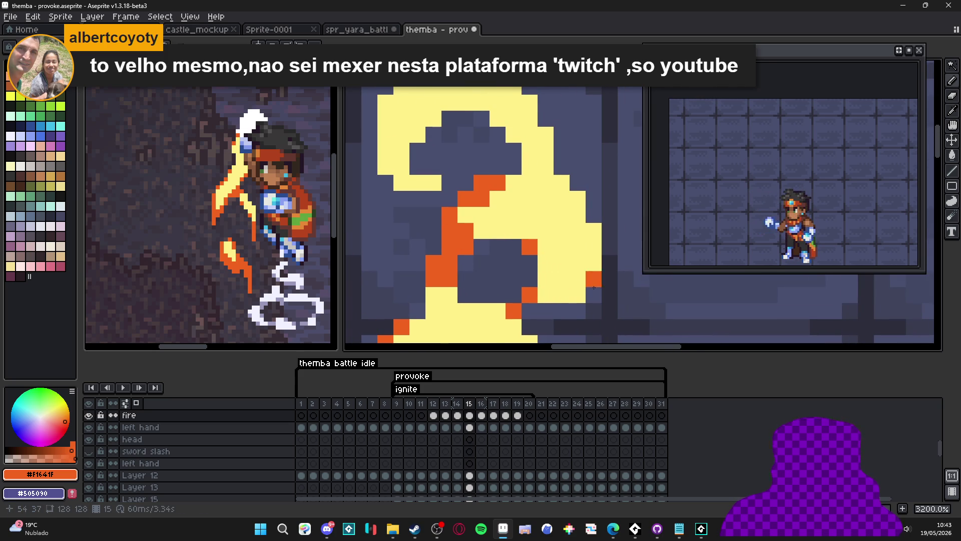
scroll(594, 278, "right", 3)
left_click(511, 235)
scroll(511, 238, "left", 3)
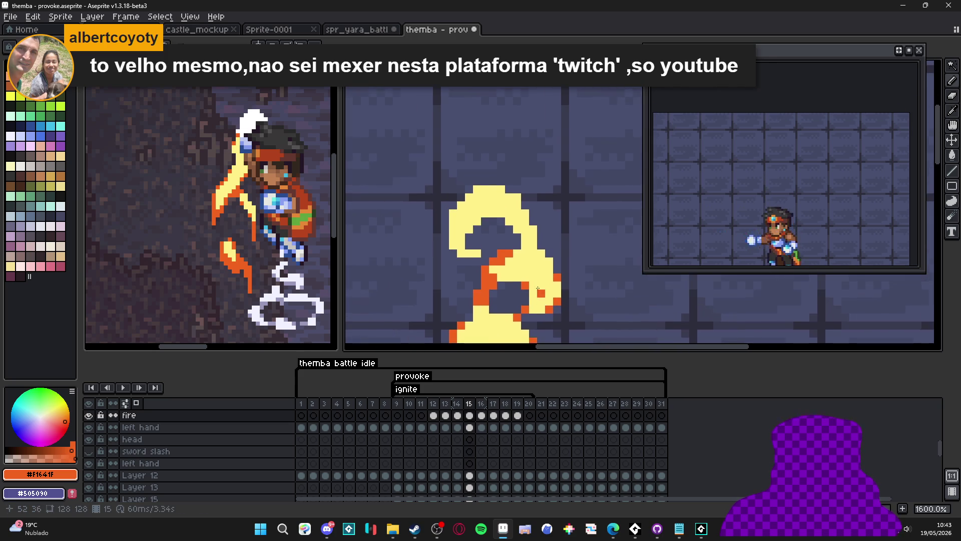
scroll(511, 238, "up", 2)
Step: Continue the orange edge up the flame's top and along its inner curve
left_click(566, 253)
left_click(550, 236)
left_click(518, 205)
left_click(502, 188)
left_click(486, 172)
left_click(406, 188)
left_click(422, 233)
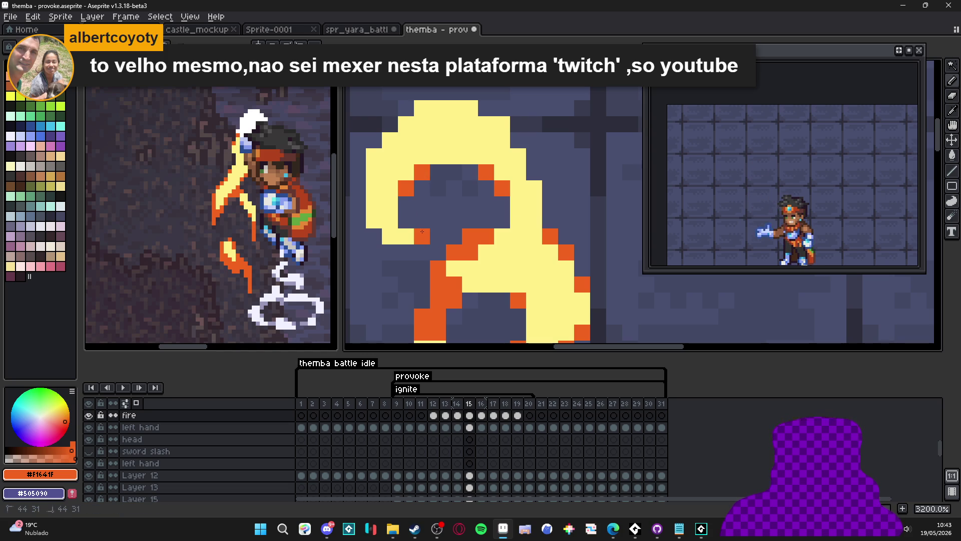
Step: Outline the flame's left and top edges in orange, moving one misplaced pixel a step right
left_click(389, 223)
left_click(374, 221)
left_click(374, 204)
left_click(374, 156)
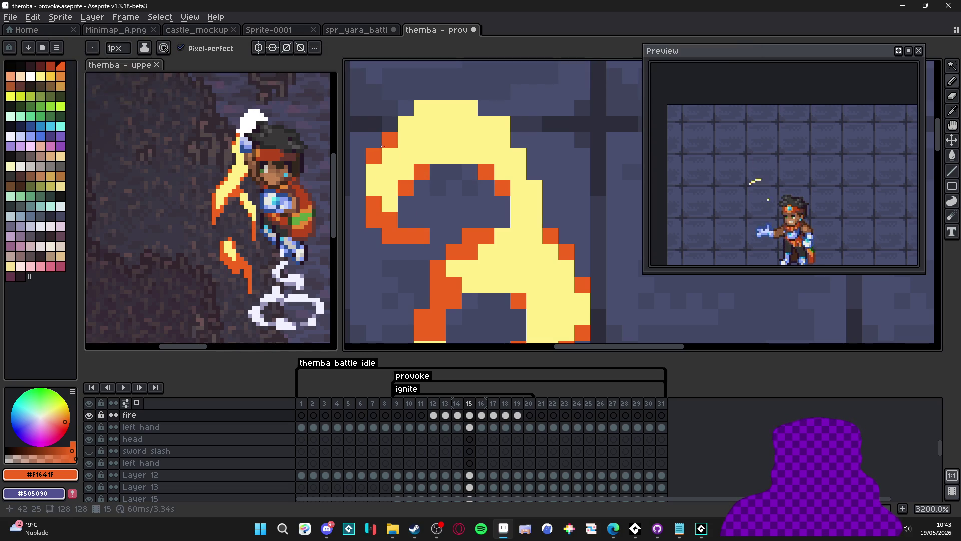
left_click(415, 110)
left_click(470, 107)
left_click(480, 136)
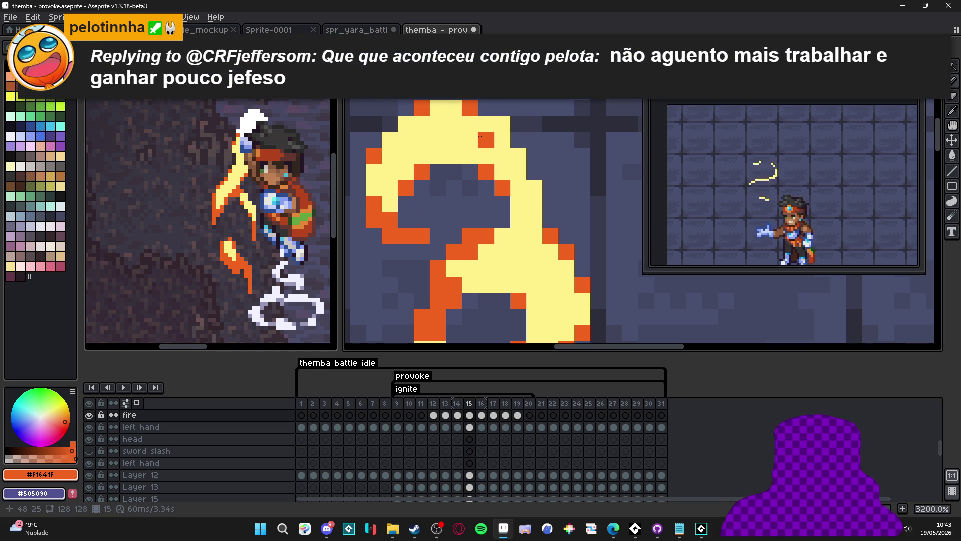
key("ctrl+z")
left_click(503, 126)
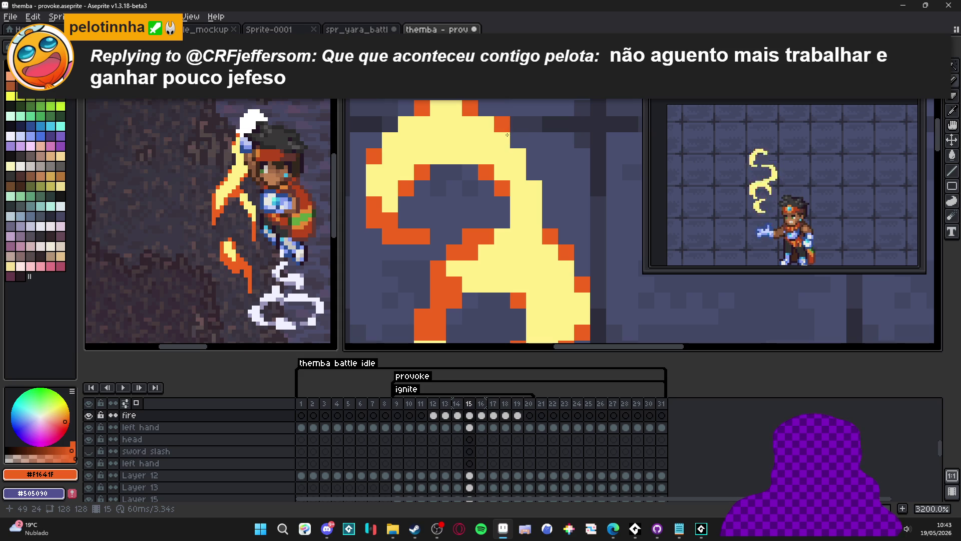
Step: Switch to frame 16 of the fire layer
scroll(536, 194, "down", 6)
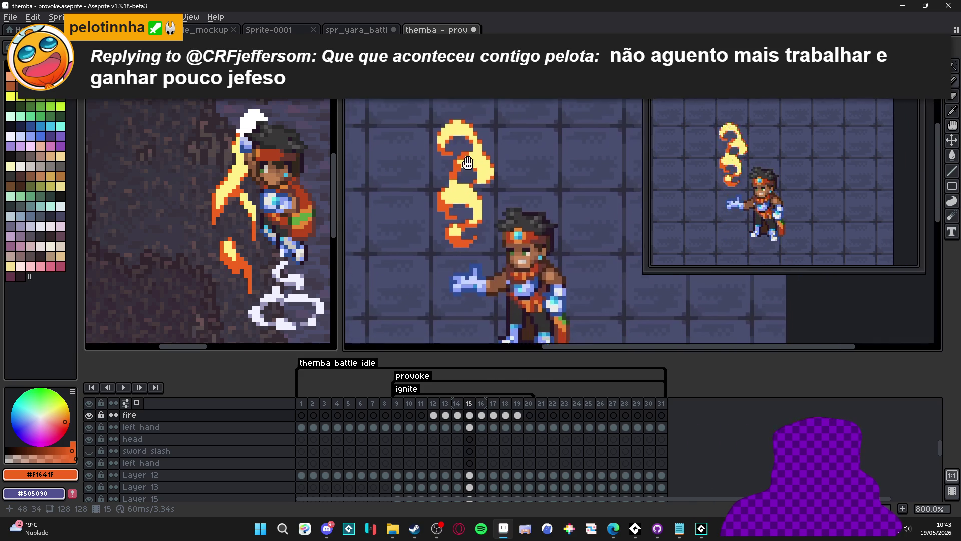
scroll(500, 202, "up", 3)
scroll(500, 202, "up", 2)
scroll(500, 201, "down", 2)
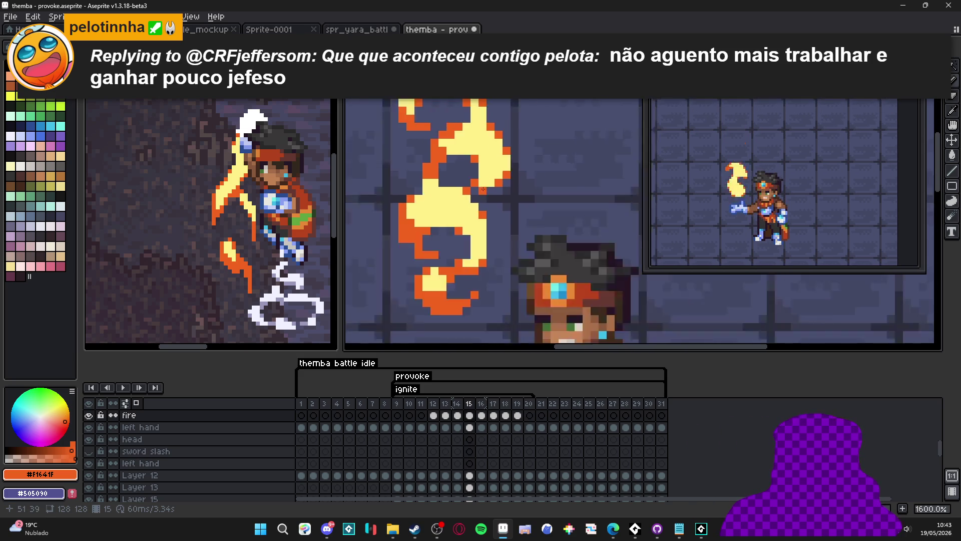
scroll(436, 180, "up", 2)
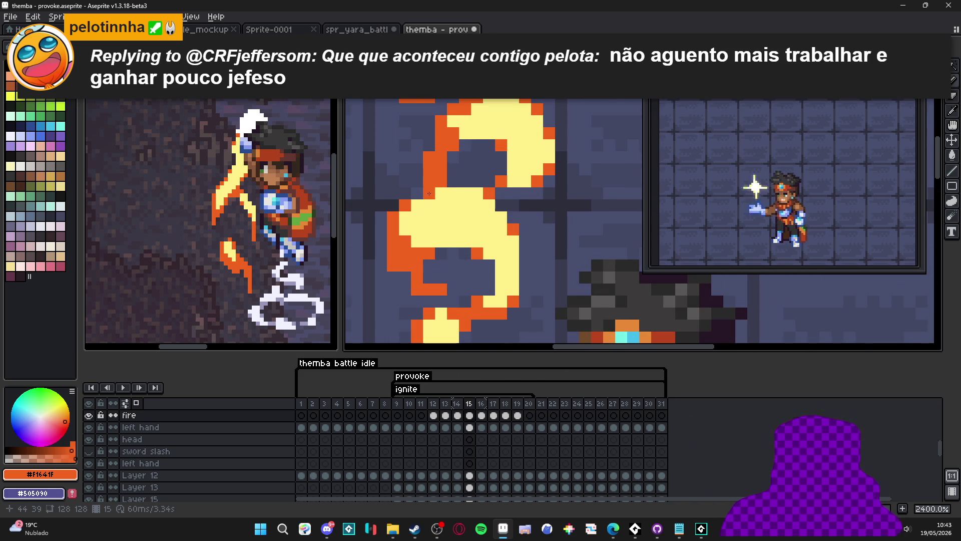
scroll(429, 193, "down", 5)
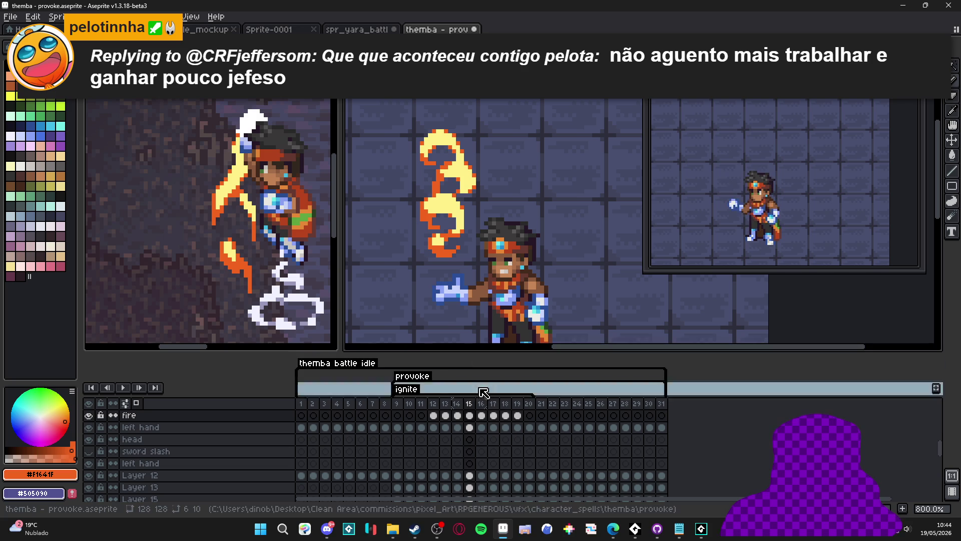
left_click(481, 415)
scroll(456, 210, "up", 3)
scroll(456, 210, "up", 1)
Step: Paint the frame 16 flame tip and the column below it orange, undoing one stray pixel
mouse_move(481, 206)
left_mouse_down()
mouse_move(483, 197)
mouse_move(490, 206)
left_mouse_up()
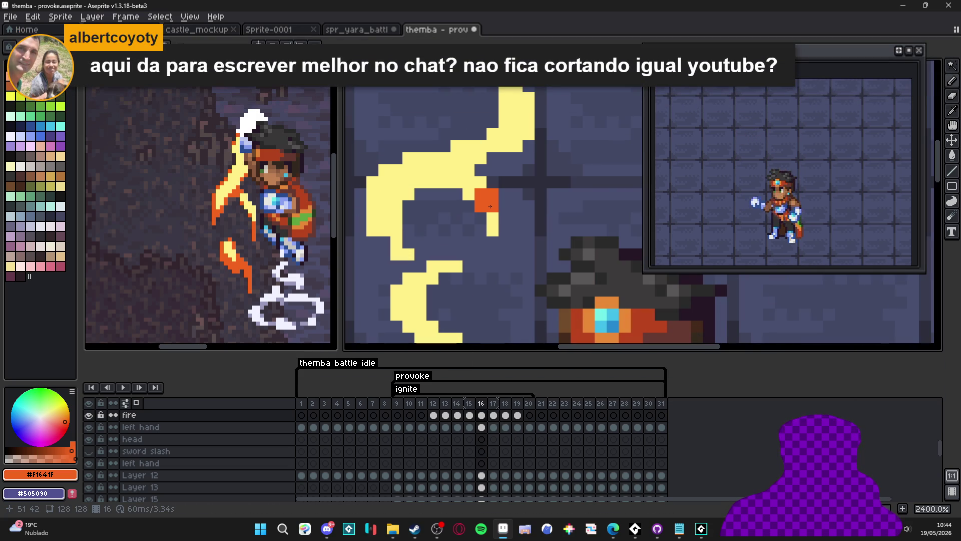
mouse_move(490, 206)
left_mouse_down()
mouse_move(472, 191)
mouse_move(490, 240)
left_mouse_up()
mouse_move(408, 255)
left_mouse_down()
mouse_move(400, 256)
mouse_move(396, 228)
mouse_move(373, 219)
left_mouse_up()
left_click(383, 193)
key("ctrl+z")
left_click(373, 194)
Step: Add orange pixels along the flame's left edge and upper right side
left_click(372, 206)
left_click(372, 183)
left_click(384, 170)
left_click(409, 194)
left_click_drag(432, 182, 445, 182)
left_click(408, 171)
Step: Extend the orange edge across the flame's top and the yellow tip
left_click(480, 158)
mouse_move(481, 146)
left_mouse_down()
mouse_move(517, 146)
mouse_move(528, 135)
left_mouse_up()
left_click(491, 135)
left_click_drag(527, 139, 446, 192)
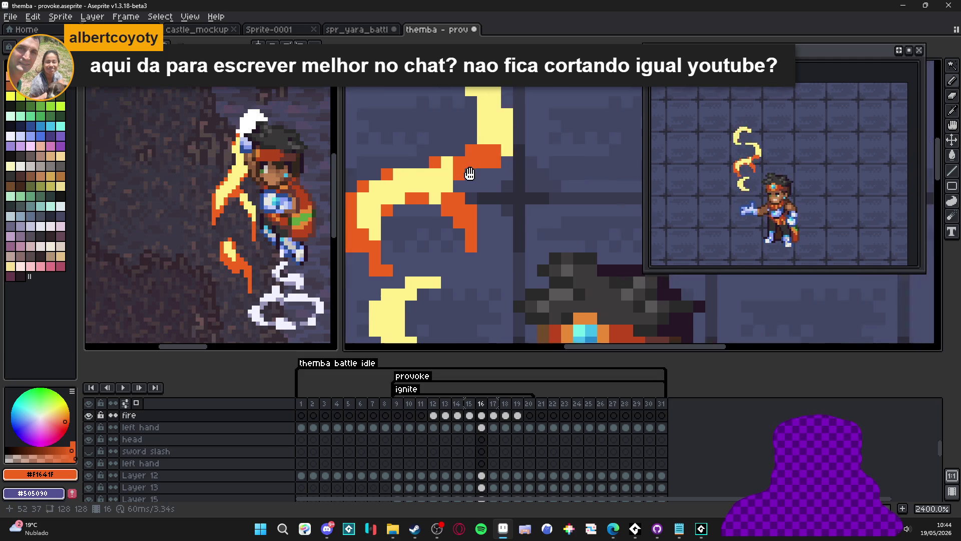
left_click(436, 128)
left_click(412, 128)
left_click(423, 128)
left_click(424, 116)
left_click(387, 116)
left_click_drag(378, 113, 411, 116)
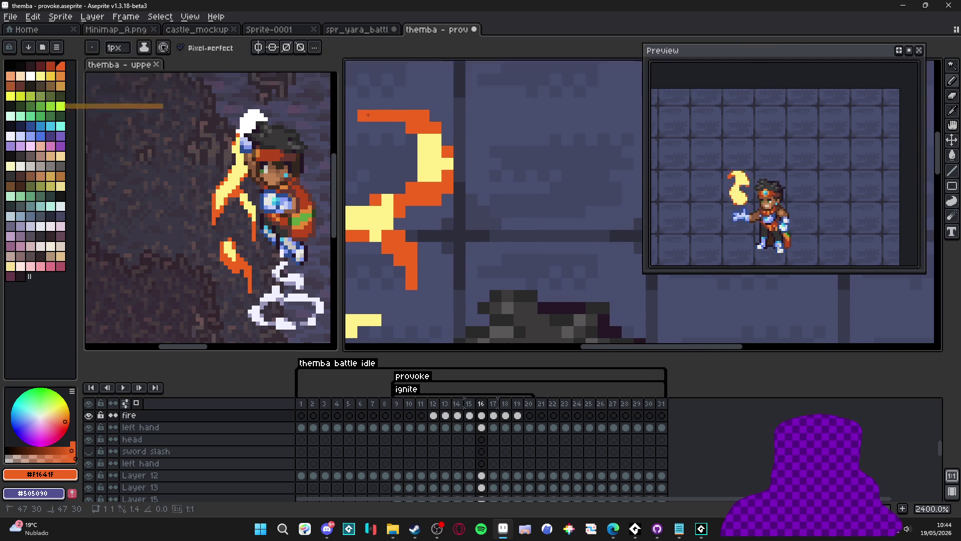
Step: Edge the upper swirl's left side and top in orange
scroll(473, 184, "down", 3)
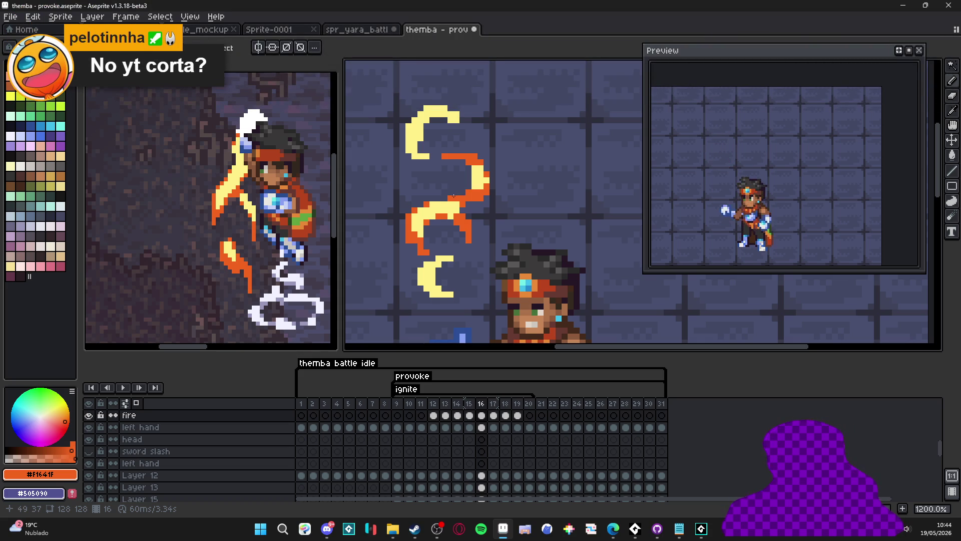
scroll(420, 146, "up", 3)
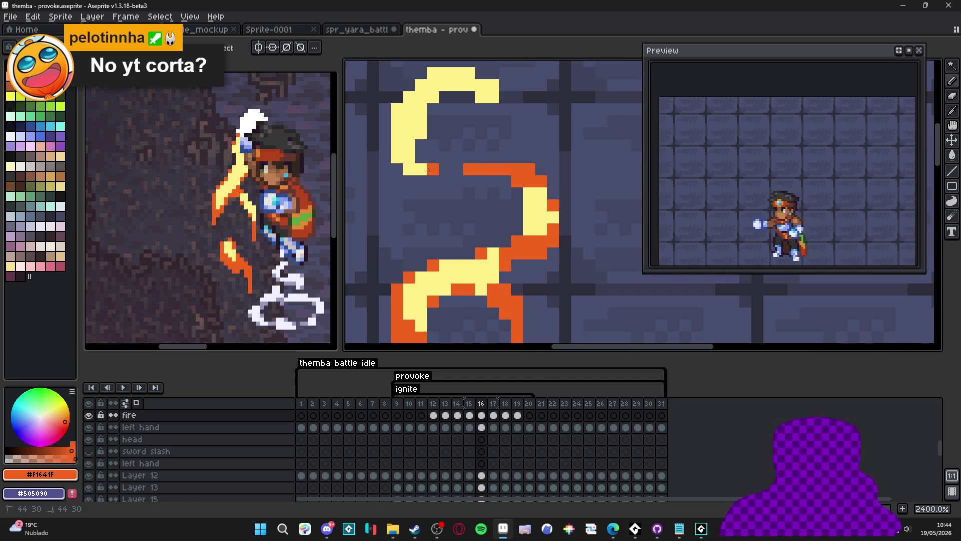
left_click_drag(400, 158, 397, 145)
left_click(400, 107)
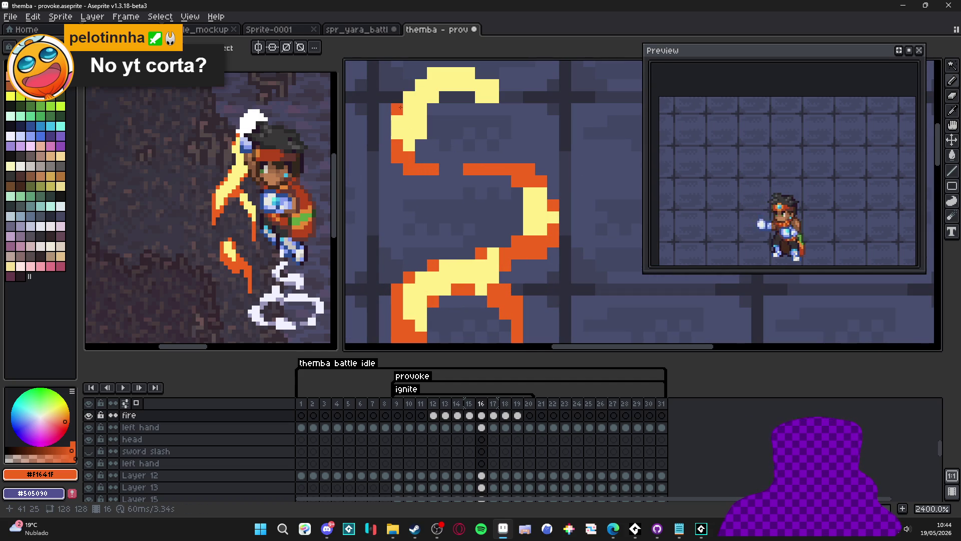
left_click(445, 84)
left_click(469, 73)
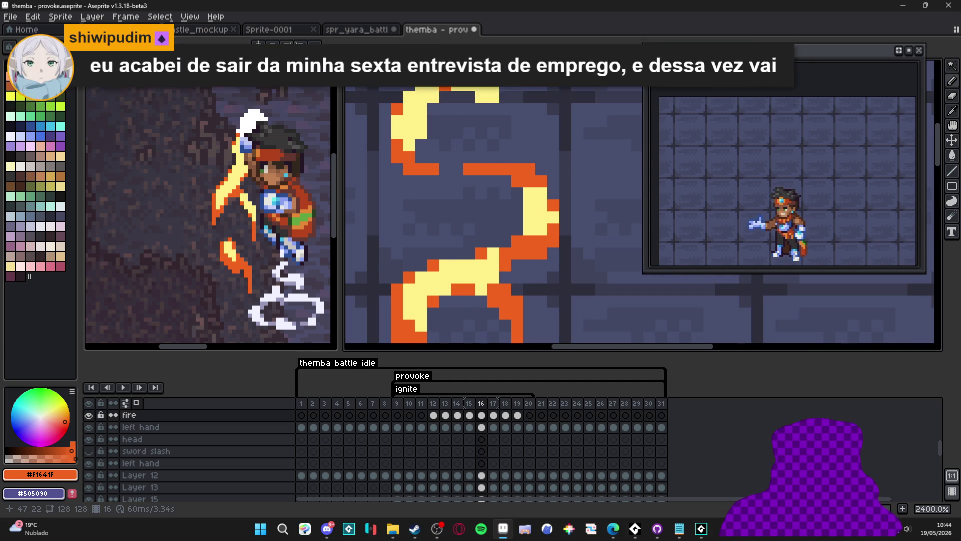